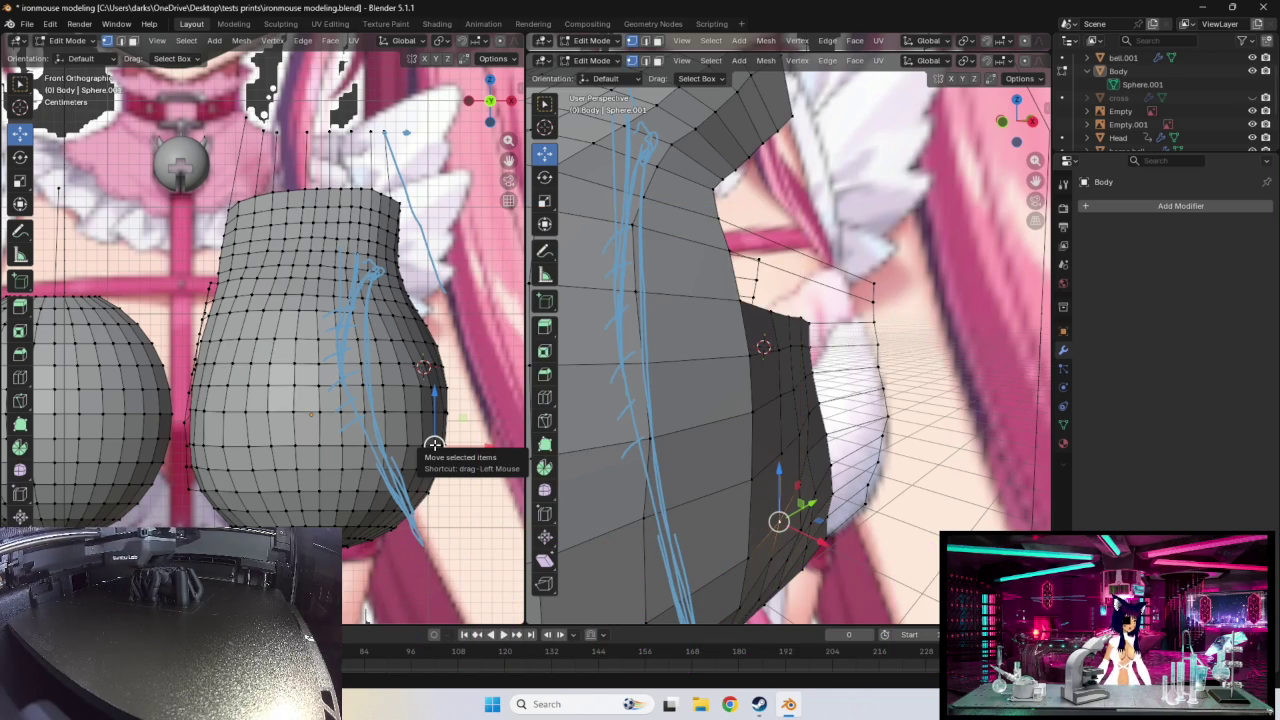
- Nudge two side vertices of the Body mesh slightly outward and upward
{"action": "mouse_move", "coordinate": [423, 368]}
{"action": "middle_mouse_down"}
{"action": "mouse_move", "coordinate": [395, 381]}
{"action": "mouse_move", "coordinate": [394, 463]}
{"action": "mouse_move", "coordinate": [403, 484]}
{"action": "mouse_move", "coordinate": [430, 468]}
{"action": "mouse_move", "coordinate": [434, 478]}
{"action": "middle_mouse_up"}
{"action": "left_click", "coordinate": [405, 464]}
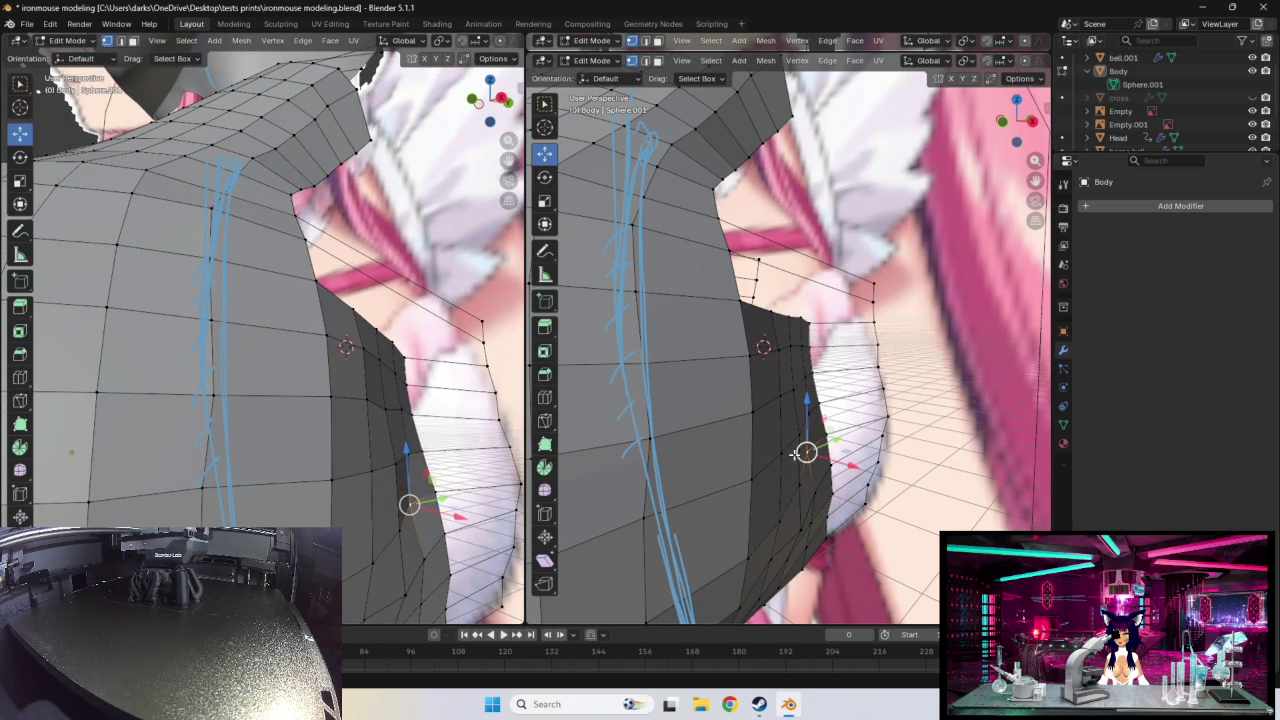
{"action": "left_click_drag", "start_coordinate": [806, 451], "coordinate": [813, 451]}
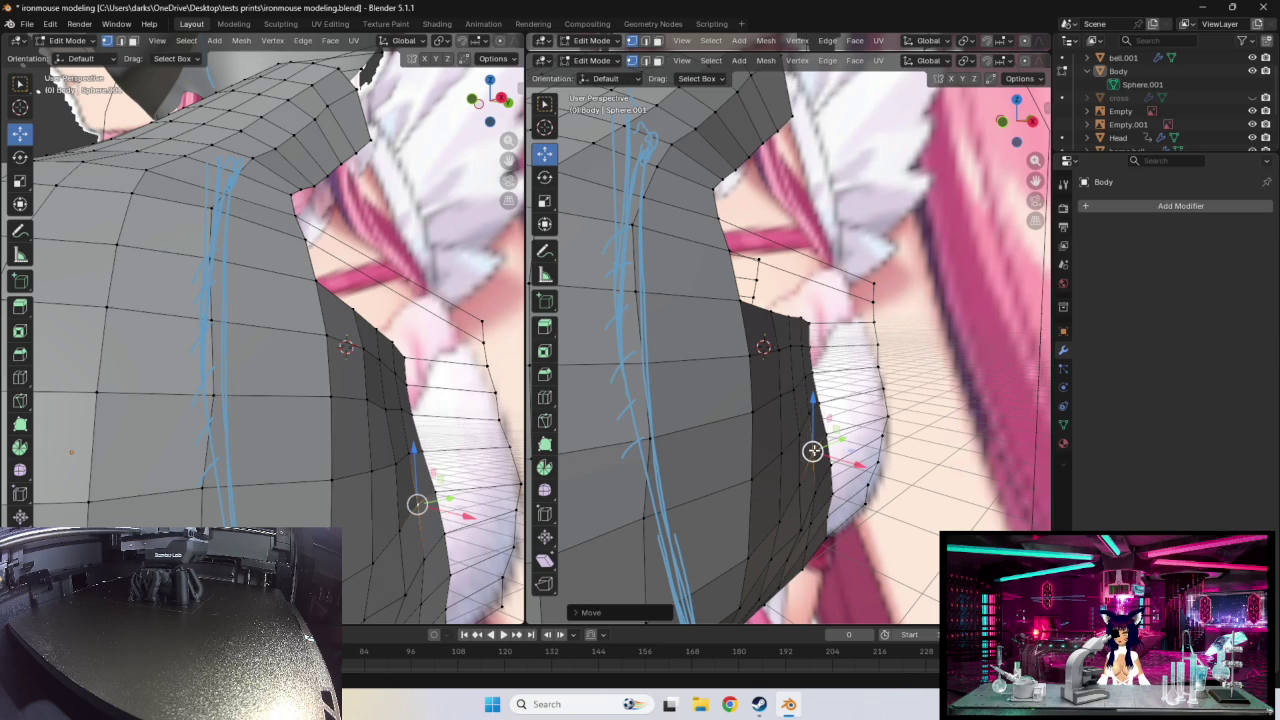
{"action": "middle_click_drag", "start_coordinate": [413, 484], "coordinate": [403, 474]}
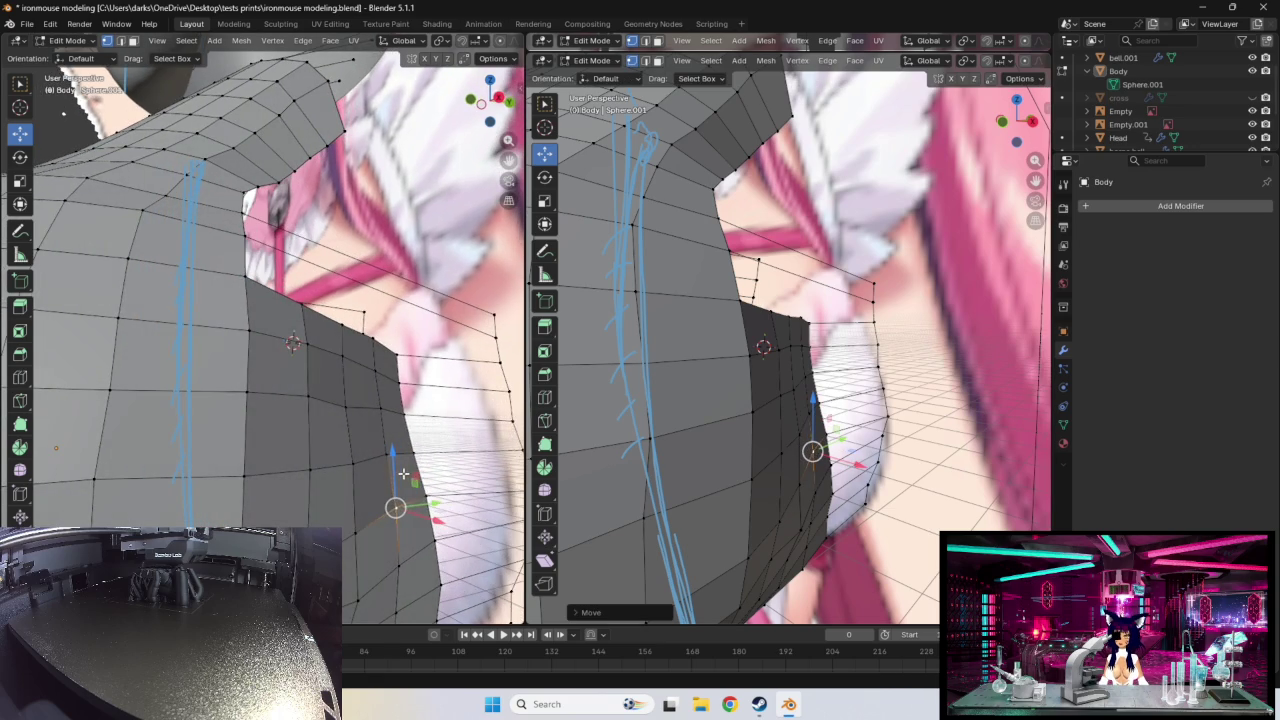
{"action": "left_click", "coordinate": [347, 407]}
{"action": "left_click_drag", "start_coordinate": [345, 407], "coordinate": [344, 401]}
{"action": "mouse_move", "coordinate": [372, 448]}
{"action": "middle_mouse_down"}
{"action": "mouse_move", "coordinate": [399, 444]}
{"action": "mouse_move", "coordinate": [414, 472]}
{"action": "middle_mouse_up"}
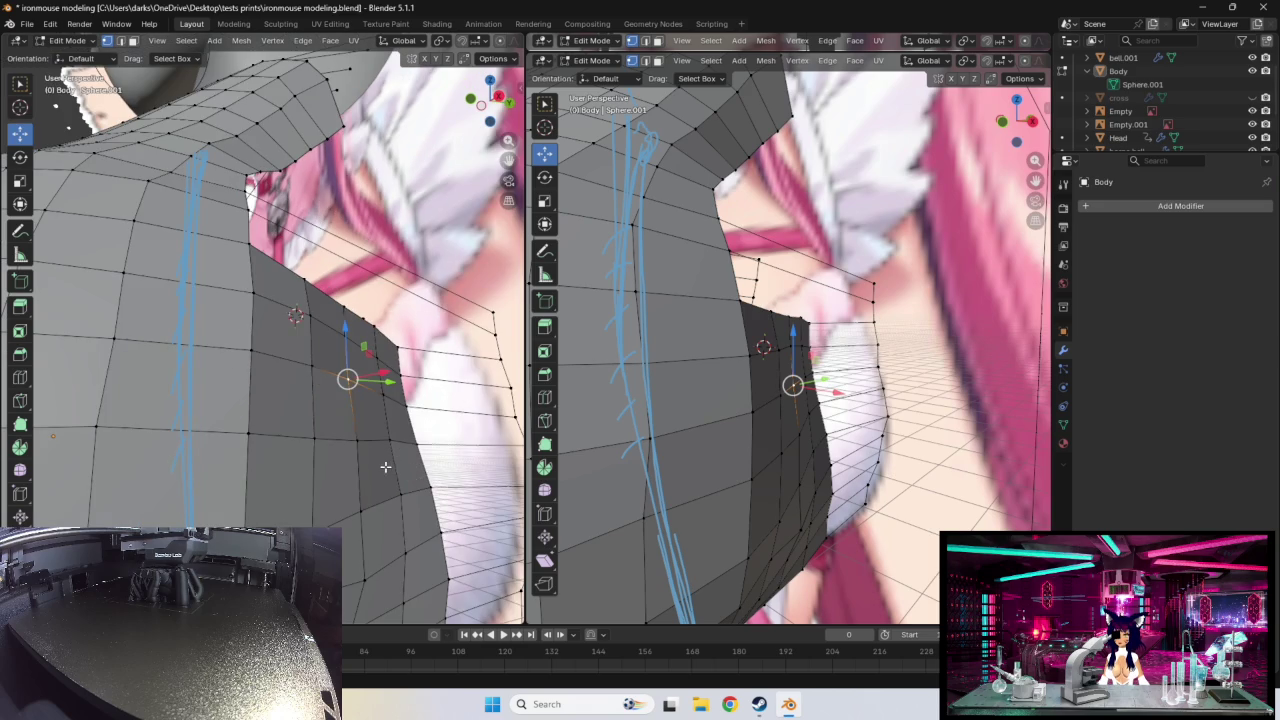
- Reposition a lower flank vertex of the Body with G
{"action": "left_click", "coordinate": [398, 494]}
{"action": "left_click", "coordinate": [357, 518]}
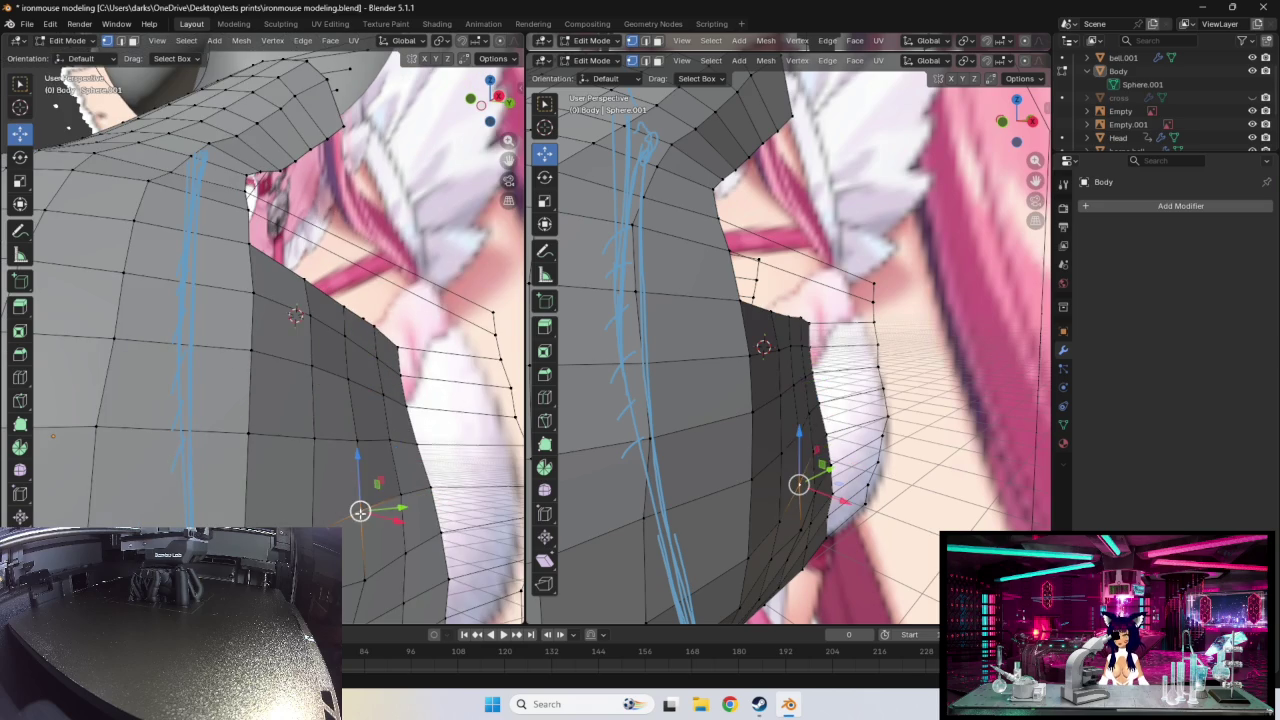
{"action": "left_click", "coordinate": [313, 524]}
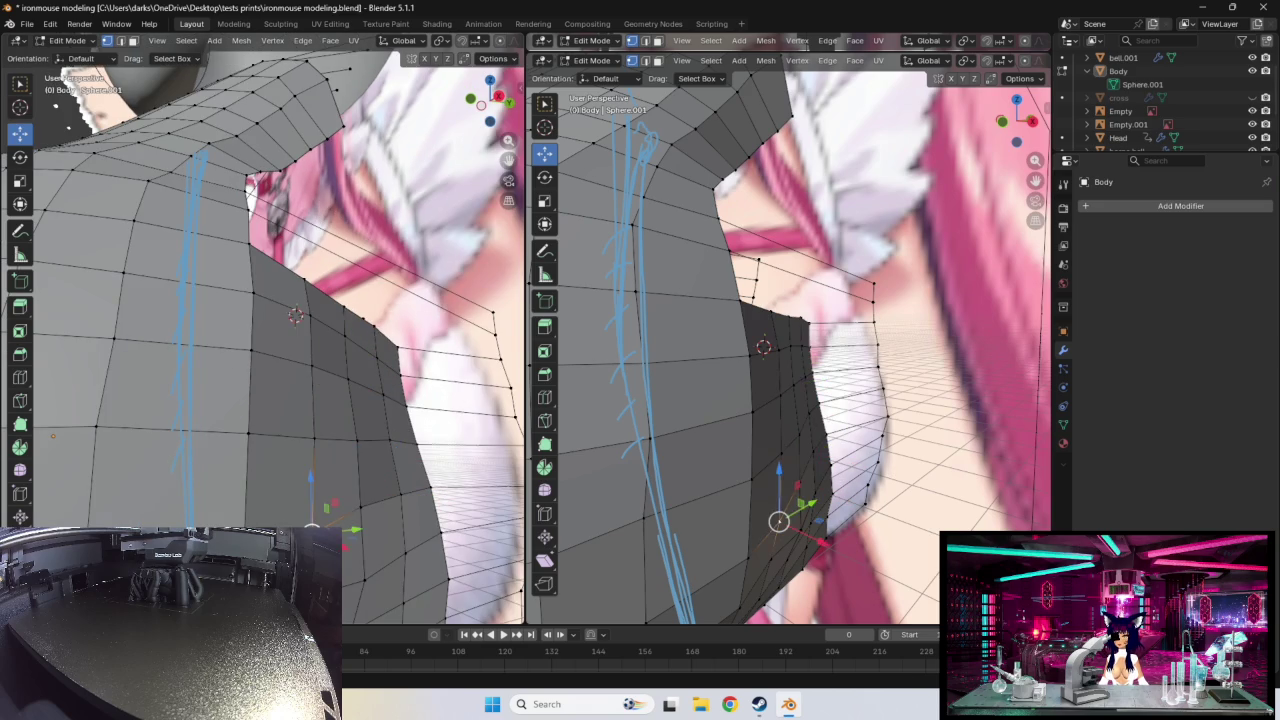
{"action": "key", "text": "g"}
{"action": "left_click", "coordinate": [350, 530]}
- Move another lower-edge vertex with G to tighten the flank's curve
{"action": "middle_click_drag", "start_coordinate": [392, 532], "coordinate": [381, 538]}
{"action": "left_click", "coordinate": [316, 548]}
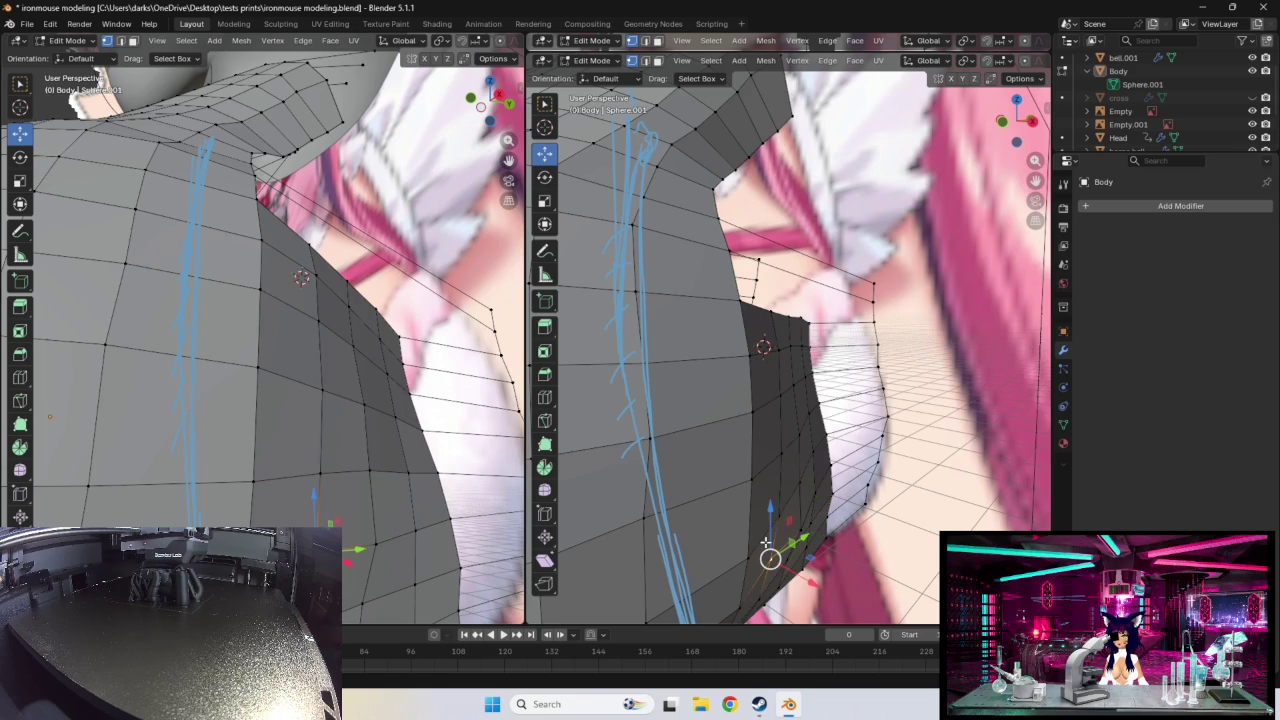
{"action": "key", "text": "g"}
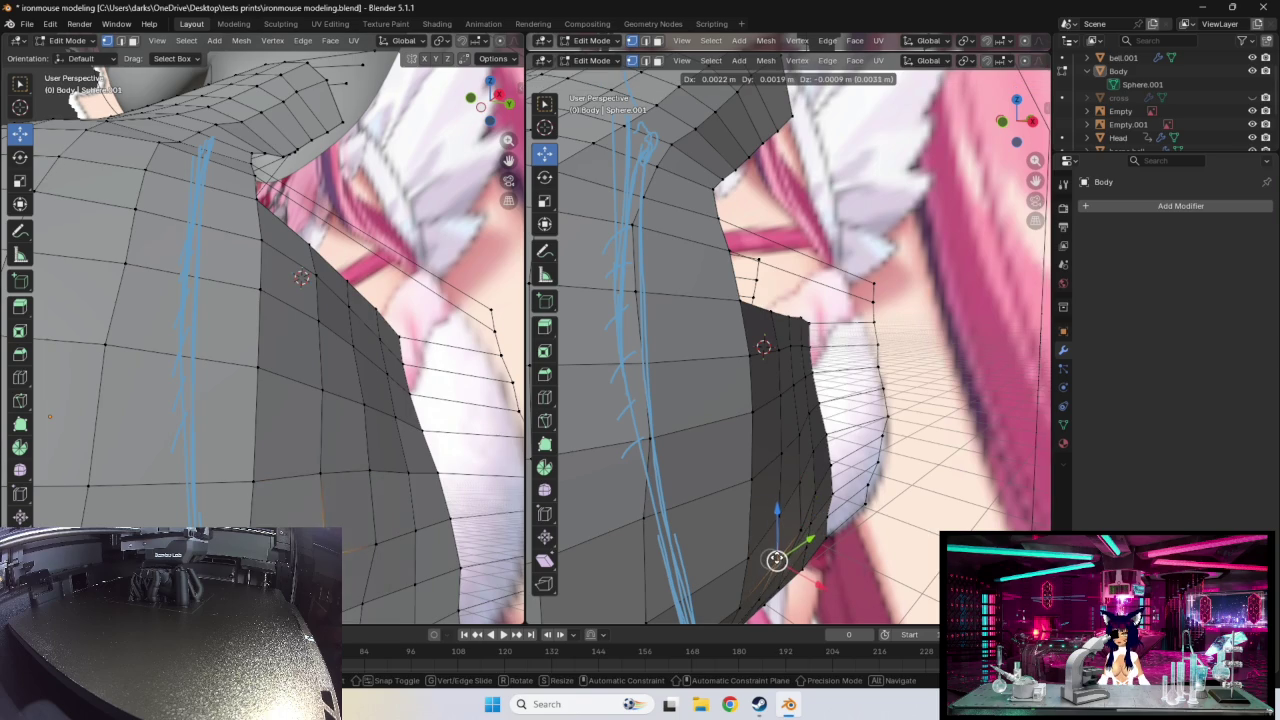
{"action": "left_click", "coordinate": [680, 567]}
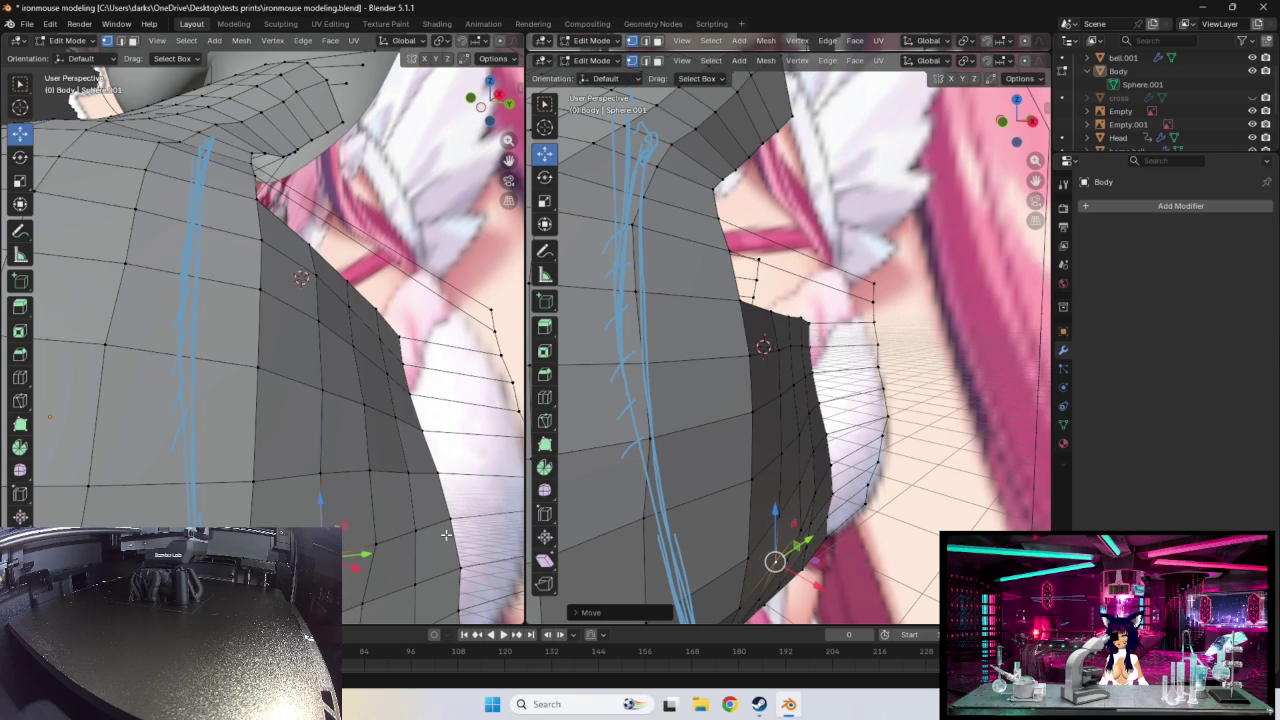
- Select a vertex near the bottom edge and view the body from the front
{"action": "middle_click_drag", "start_coordinate": [452, 537], "coordinate": [414, 532]}
{"action": "left_click", "coordinate": [414, 532]}
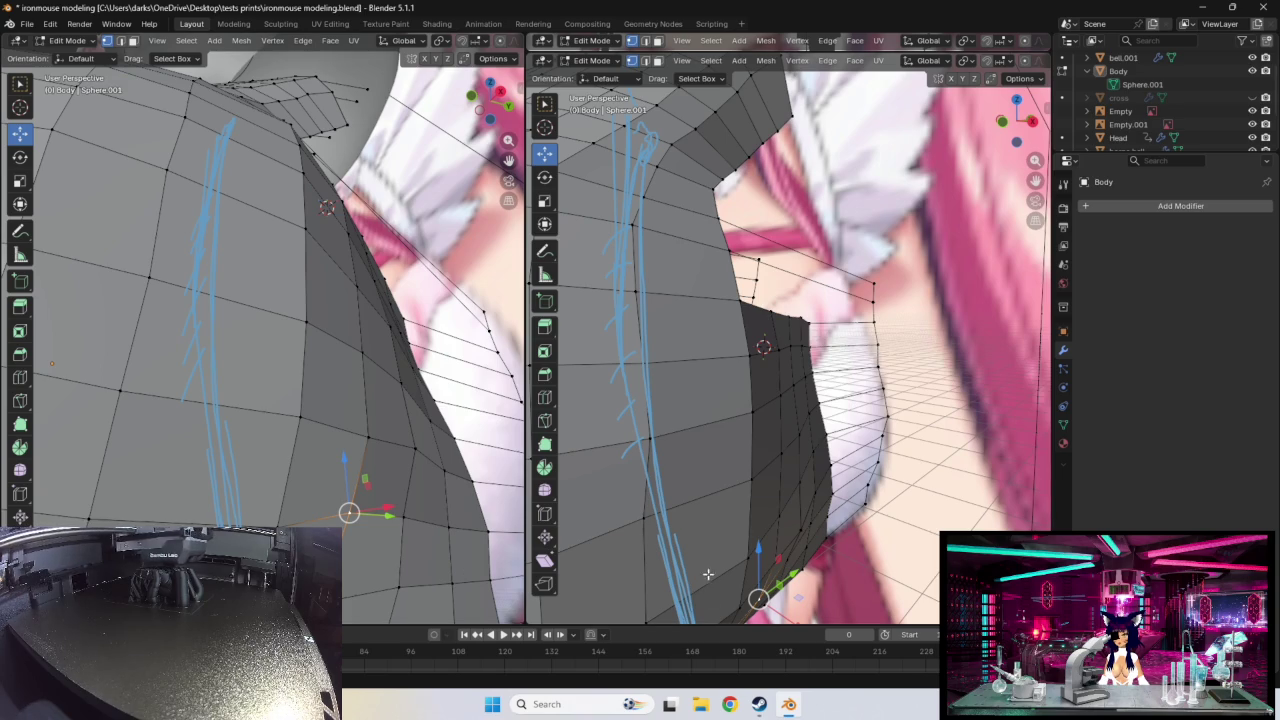
{"action": "middle_click_drag", "start_coordinate": [707, 579], "coordinate": [755, 518]}
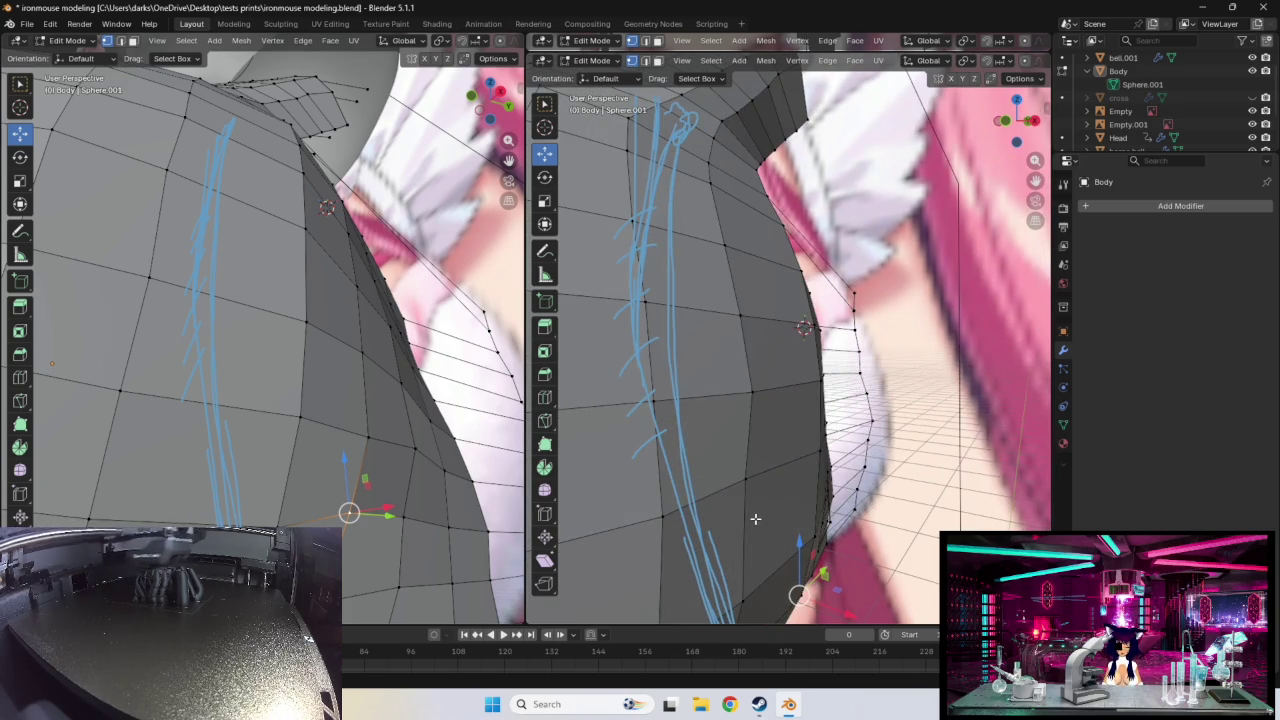
{"action": "key", "text": "KP_1"}
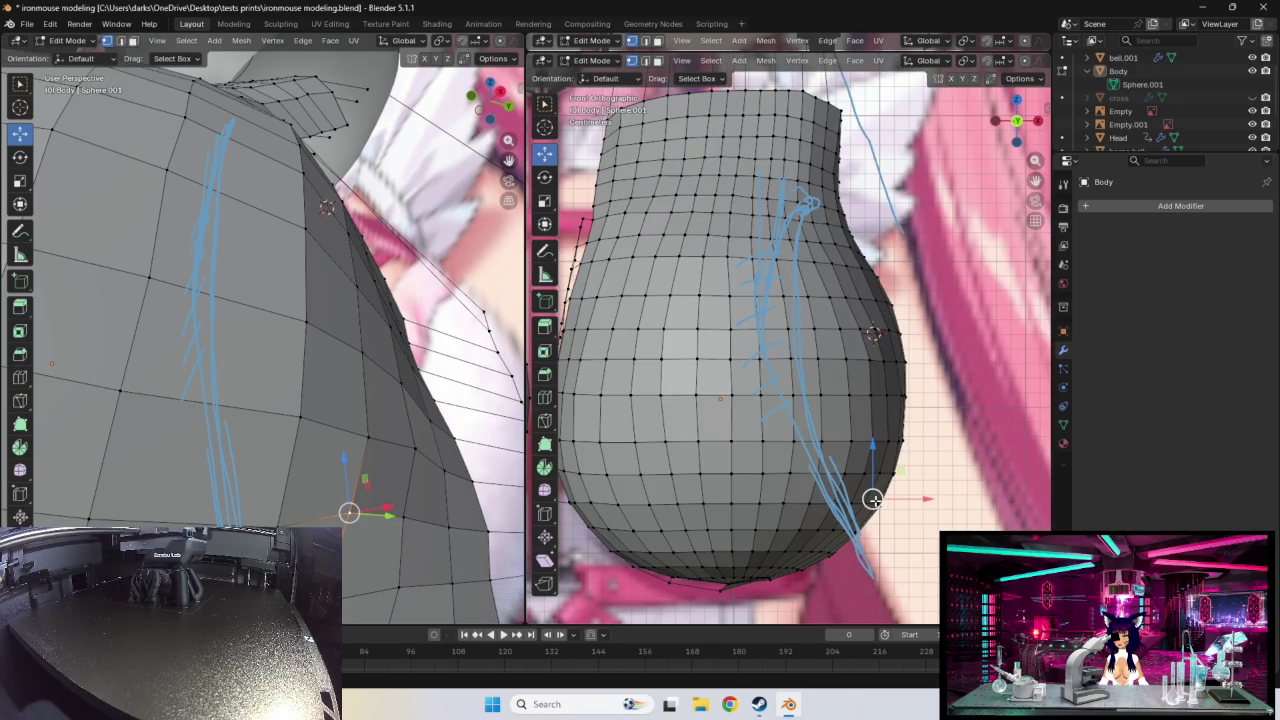
- Nudge three lower-right edge vertices toward the reference outline
{"action": "left_click_drag", "start_coordinate": [872, 499], "coordinate": [875, 501]}
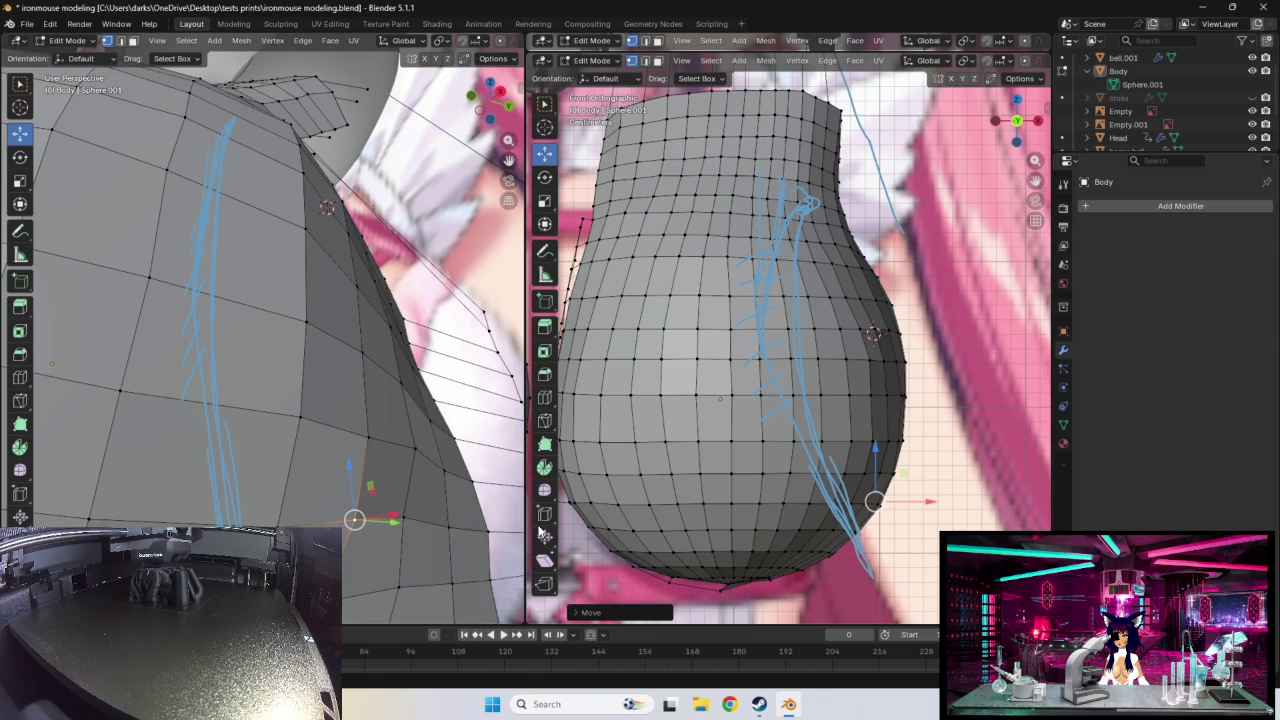
{"action": "left_click", "coordinate": [416, 459]}
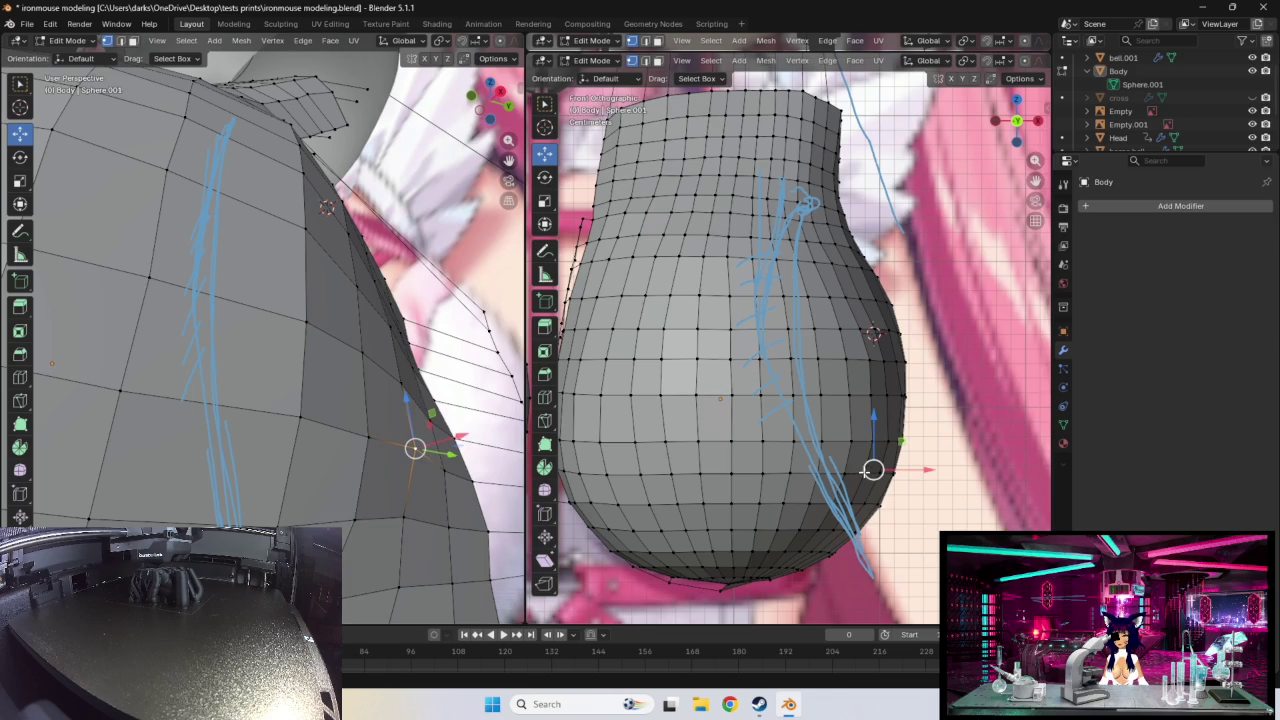
{"action": "left_click_drag", "start_coordinate": [872, 469], "coordinate": [869, 469]}
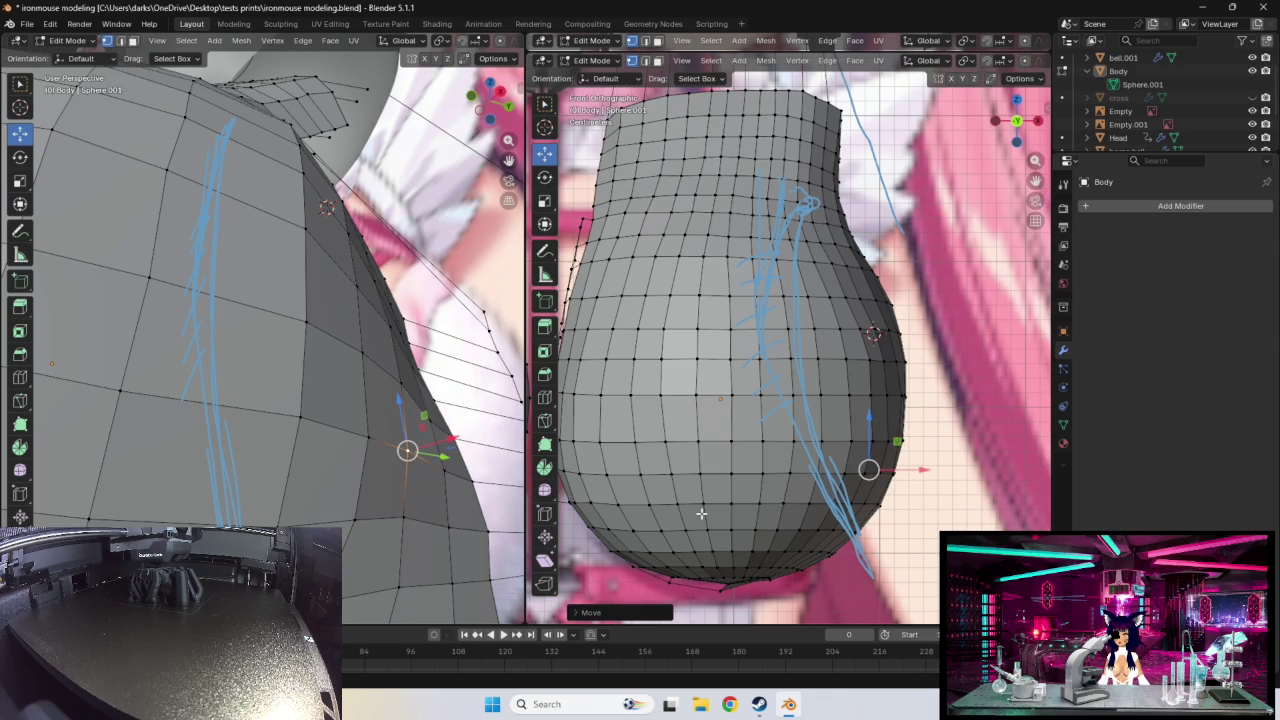
{"action": "middle_click_drag", "start_coordinate": [419, 531], "coordinate": [440, 516]}
{"action": "left_click", "coordinate": [443, 513]}
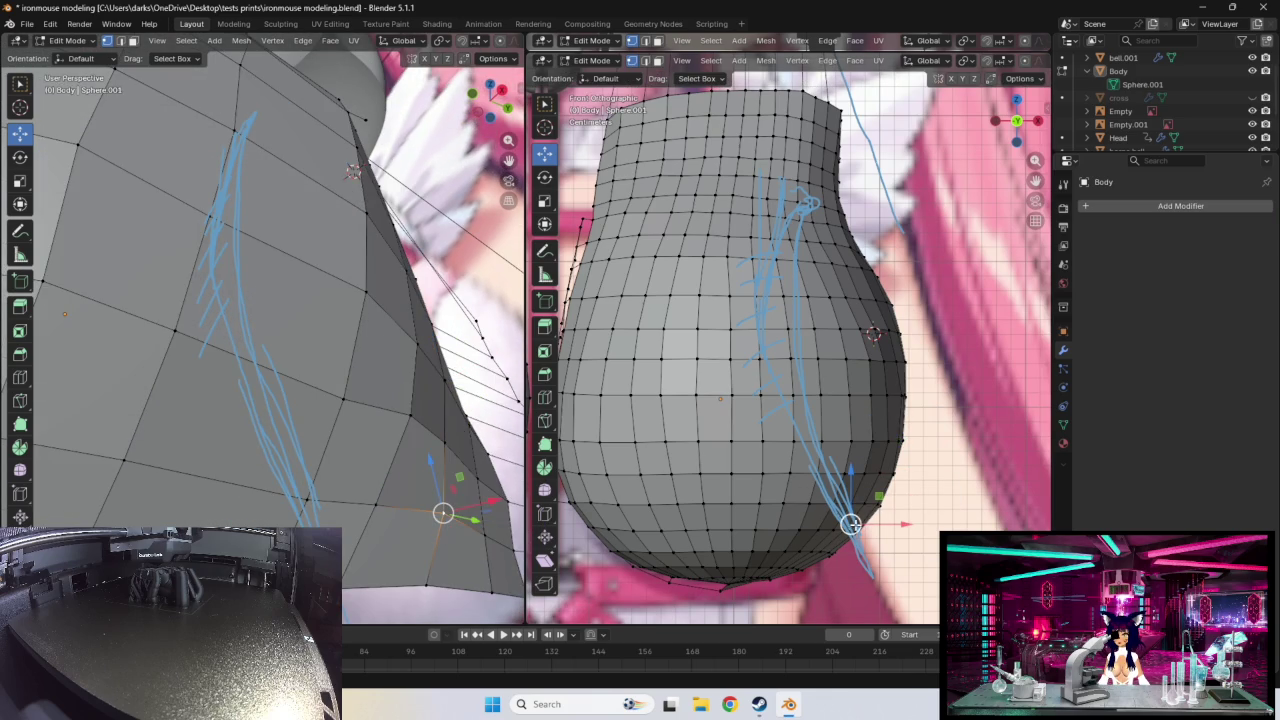
{"action": "left_click_drag", "start_coordinate": [850, 524], "coordinate": [825, 549]}
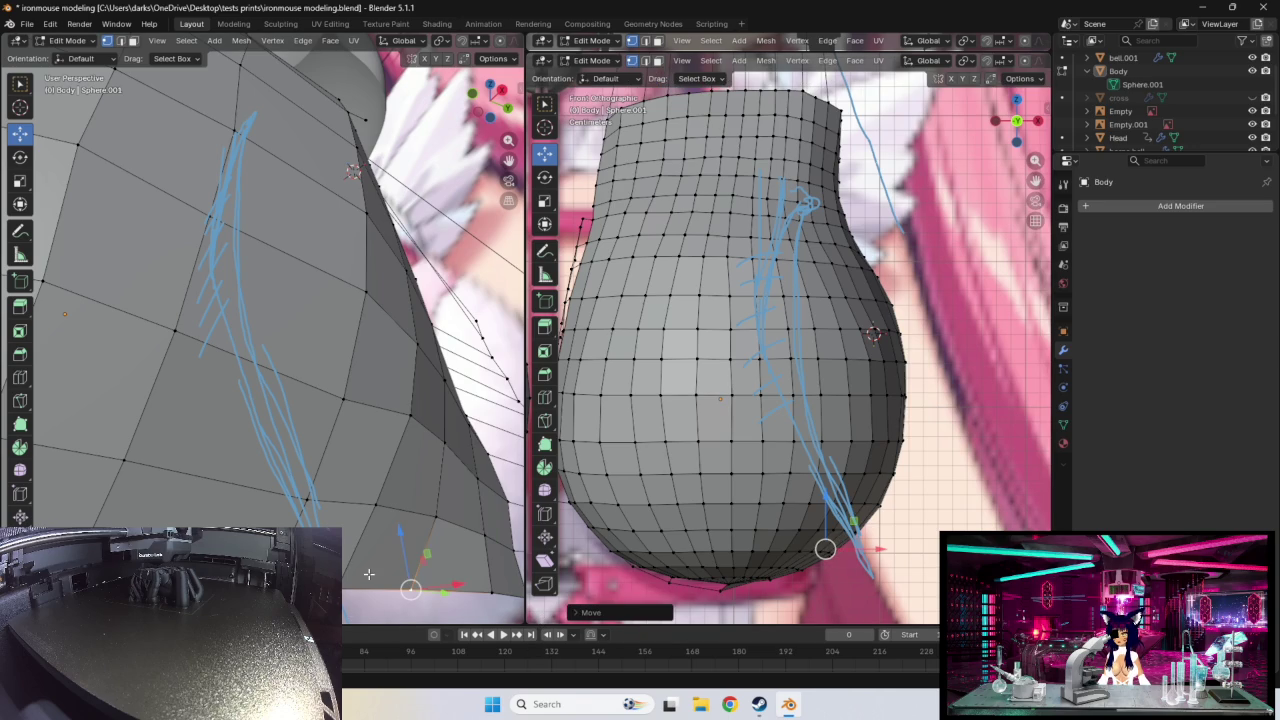
- Fit a vertex near the bulb's bottom to the reference outline
{"action": "left_click", "coordinate": [490, 591]}
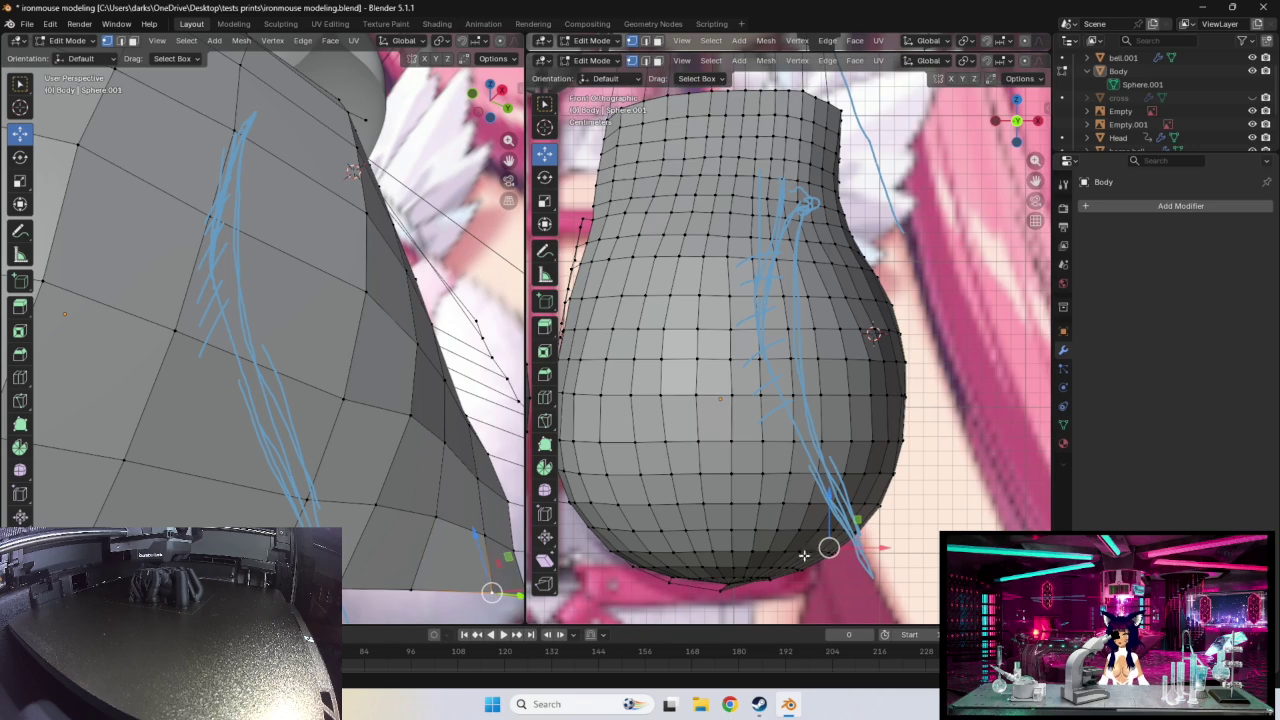
{"action": "left_click_drag", "start_coordinate": [829, 548], "coordinate": [817, 548]}
{"action": "middle_click_drag", "start_coordinate": [509, 548], "coordinate": [480, 617]}
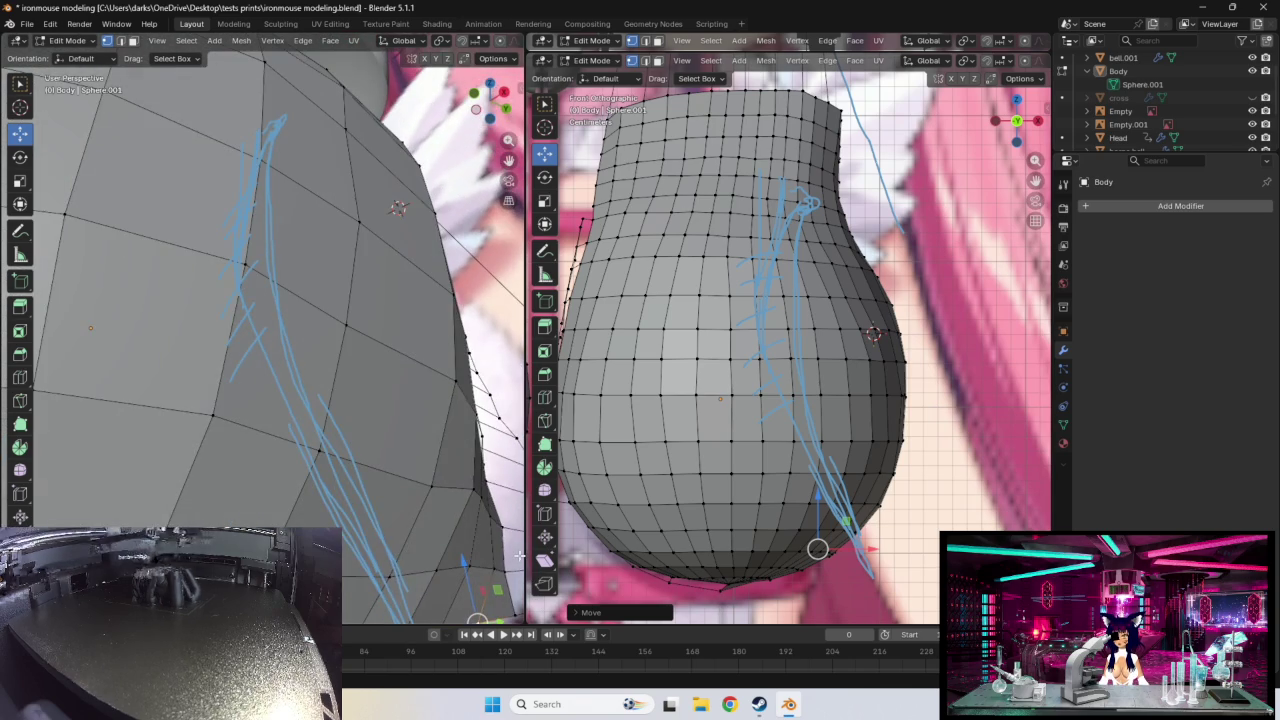
{"action": "left_click_drag", "start_coordinate": [818, 548], "coordinate": [833, 551]}
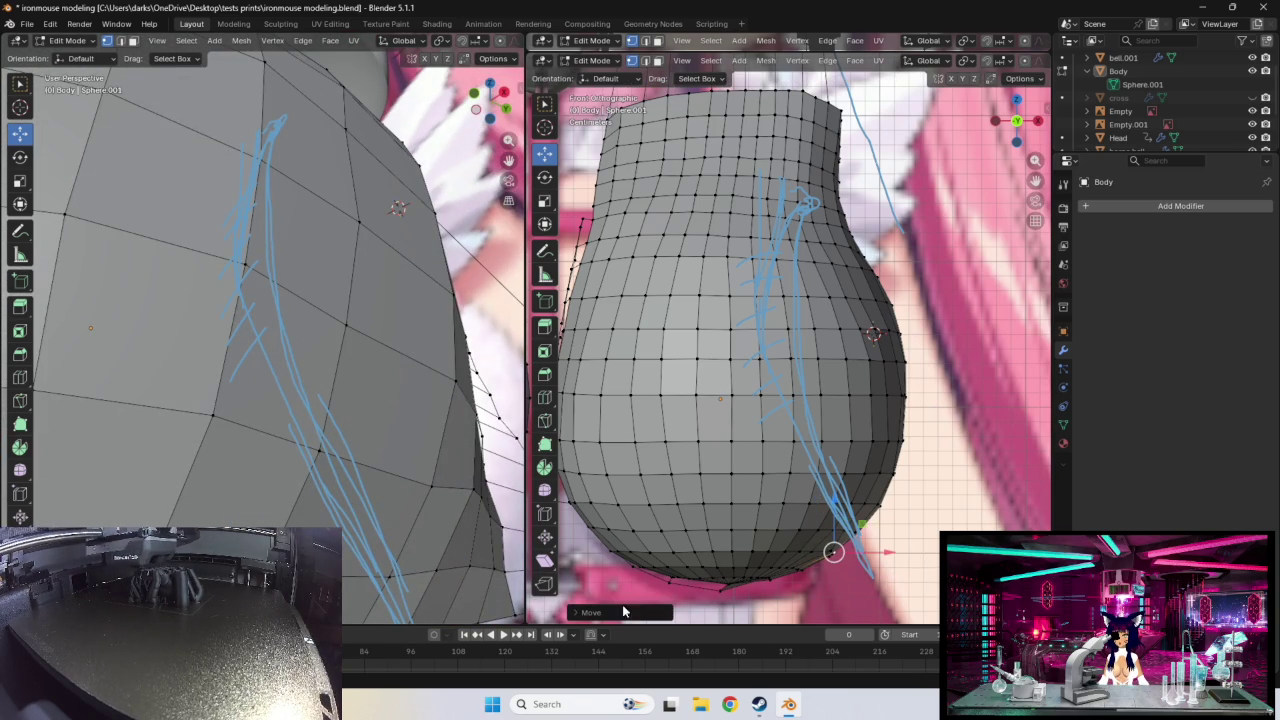
{"action": "middle_click_drag", "start_coordinate": [482, 577], "coordinate": [465, 497], "text": "shift"}
- Adjust two more lower-edge vertices slightly right and down onto the outline
{"action": "left_click", "coordinate": [815, 544]}
{"action": "left_click_drag", "start_coordinate": [817, 548], "coordinate": [826, 549]}
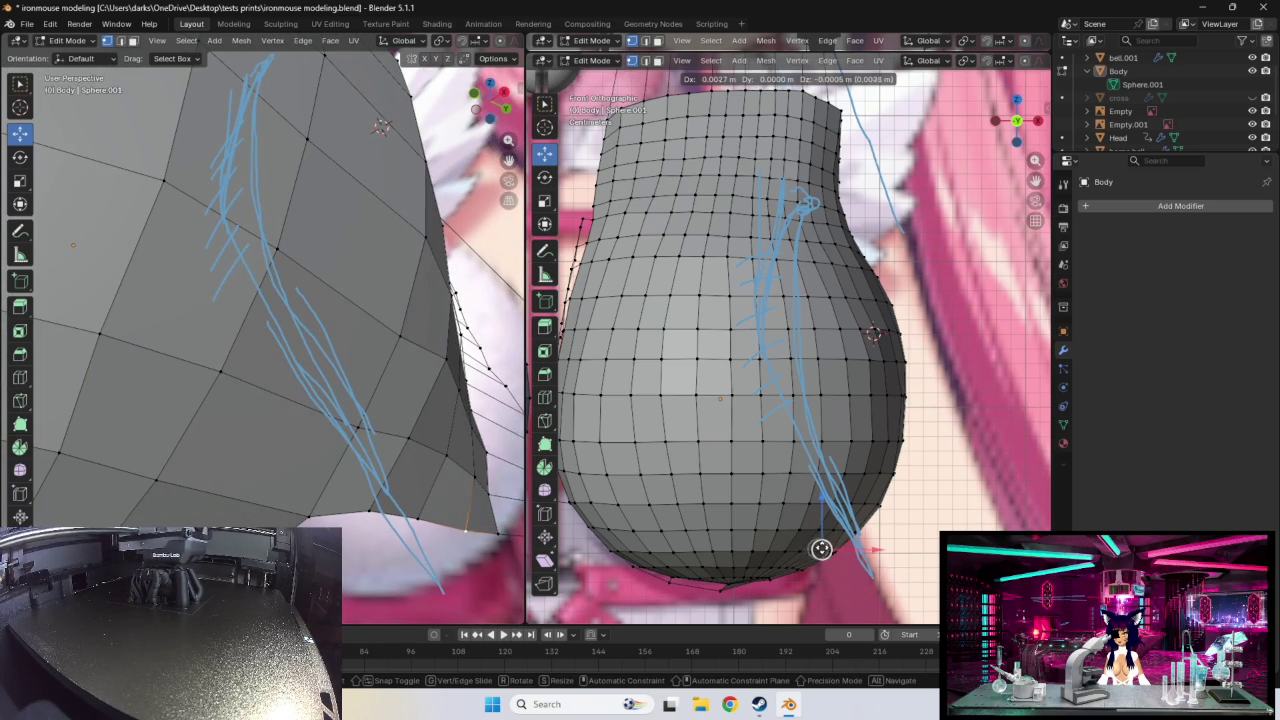
{"action": "left_click", "coordinate": [417, 518]}
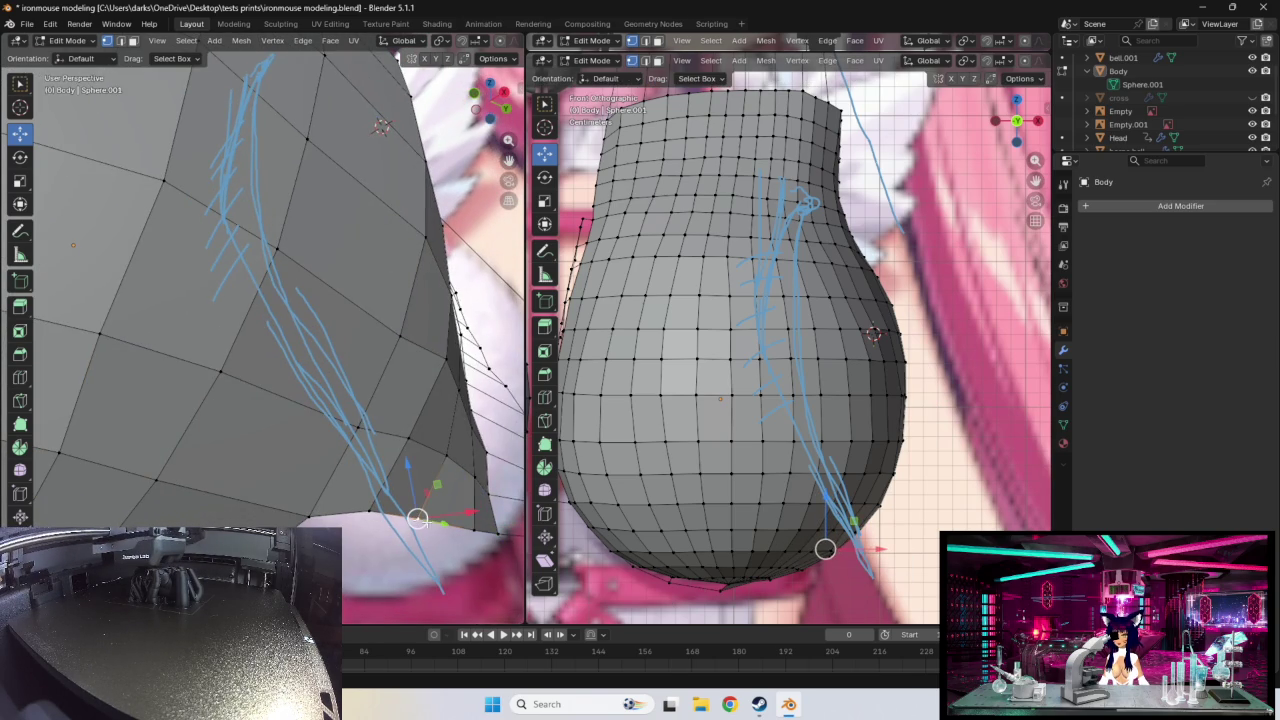
{"action": "left_click_drag", "start_coordinate": [823, 549], "coordinate": [812, 563]}
{"action": "key", "text": "g"}
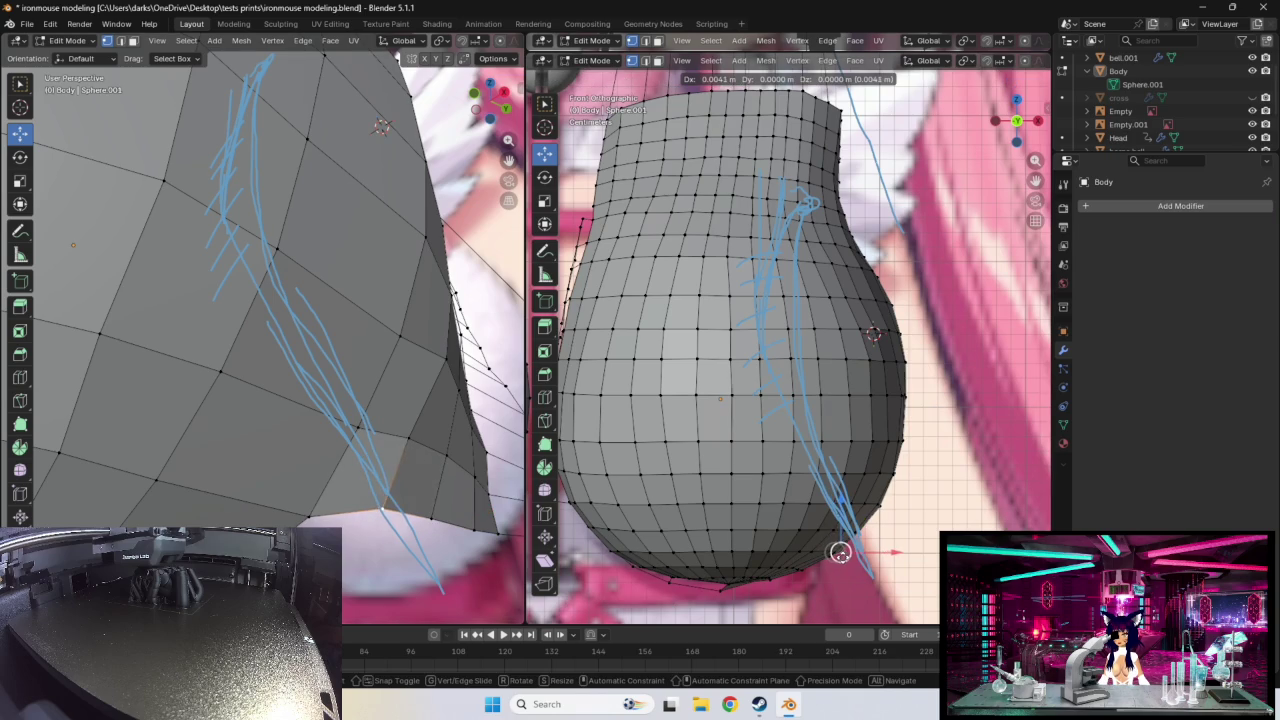
- Nudge neighbouring lower-edge vertices slightly outward in the front view
{"action": "left_click", "coordinate": [437, 521]}
{"action": "left_click_drag", "start_coordinate": [831, 549], "coordinate": [835, 552]}
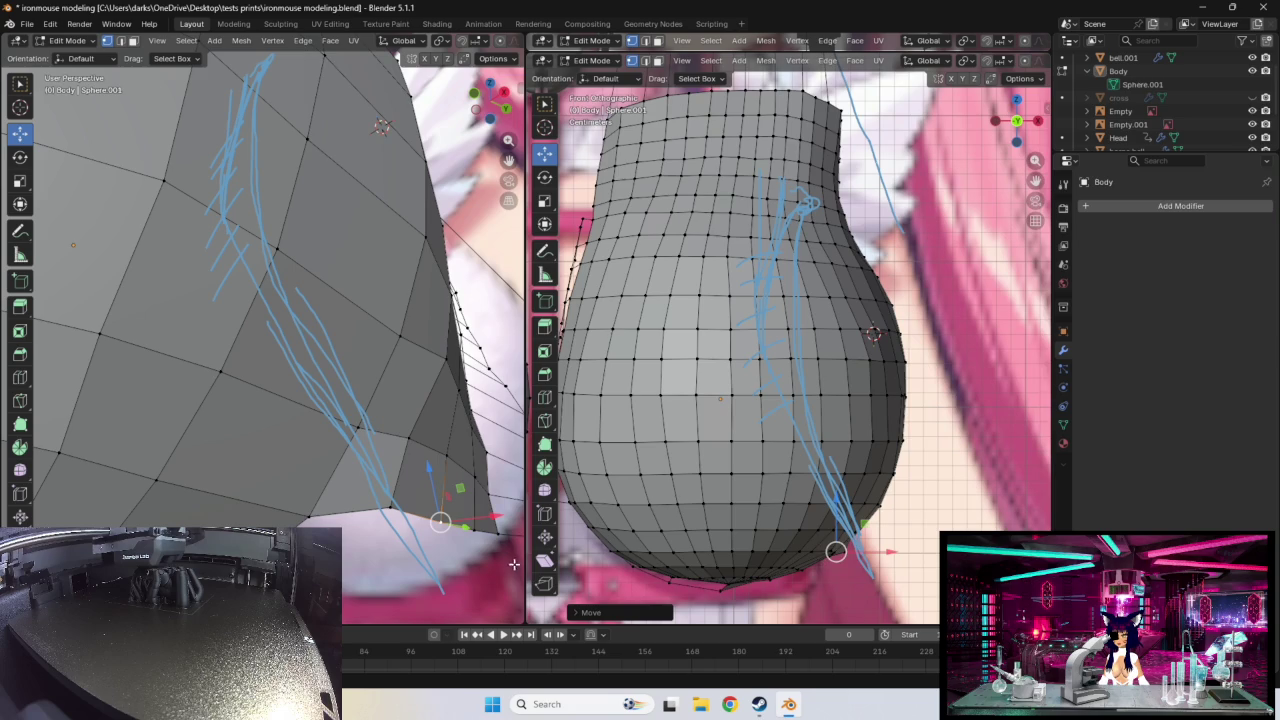
{"action": "middle_click_drag", "start_coordinate": [440, 521], "coordinate": [426, 515]}
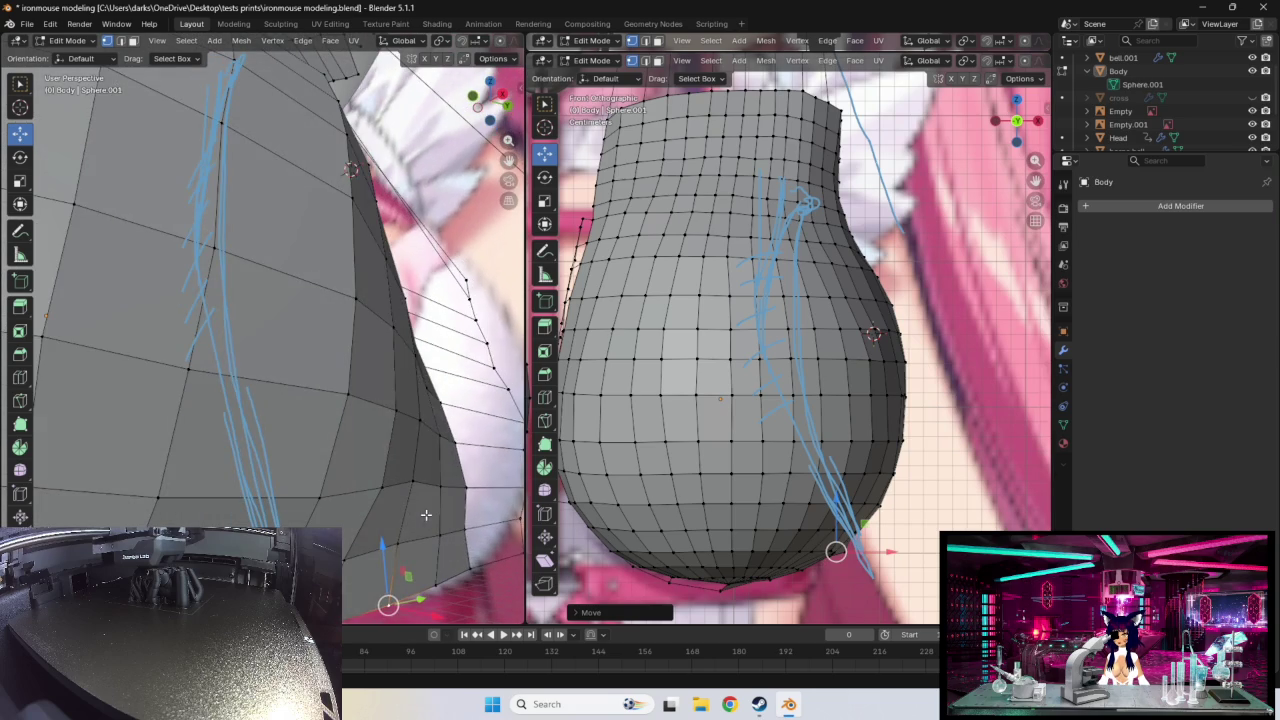
{"action": "left_click_drag", "start_coordinate": [375, 541], "coordinate": [347, 562]}
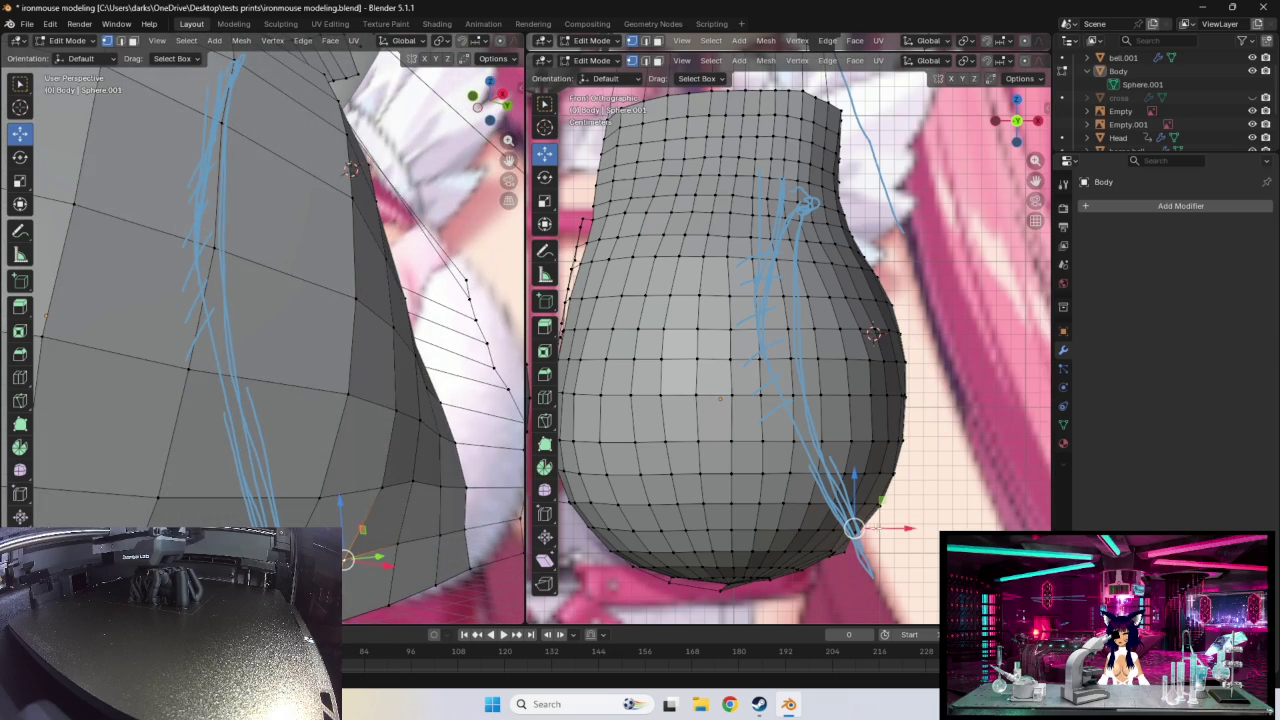
{"action": "left_click_drag", "start_coordinate": [853, 527], "coordinate": [859, 528]}
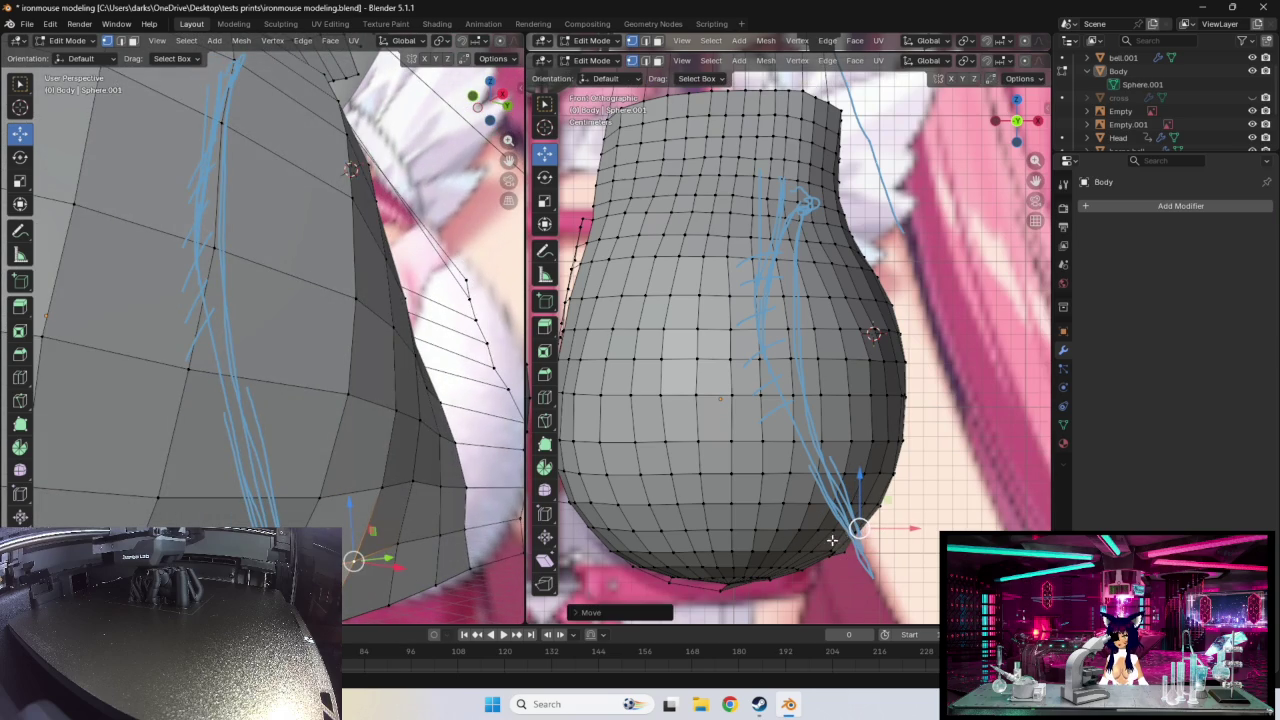
{"action": "left_click", "coordinate": [400, 543]}
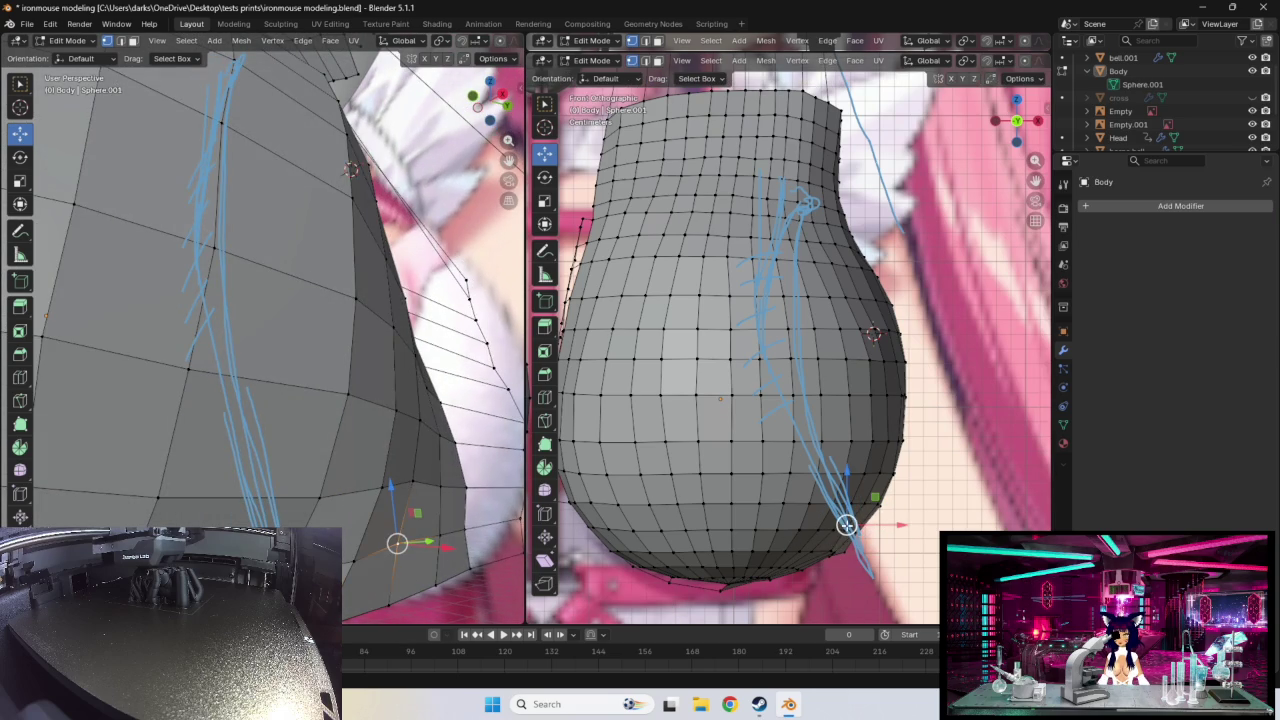
{"action": "left_click_drag", "start_coordinate": [846, 525], "coordinate": [850, 526]}
- Shift two more right-edge vertices inward to follow the reference silhouette
{"action": "middle_click_drag", "start_coordinate": [452, 569], "coordinate": [409, 566]}
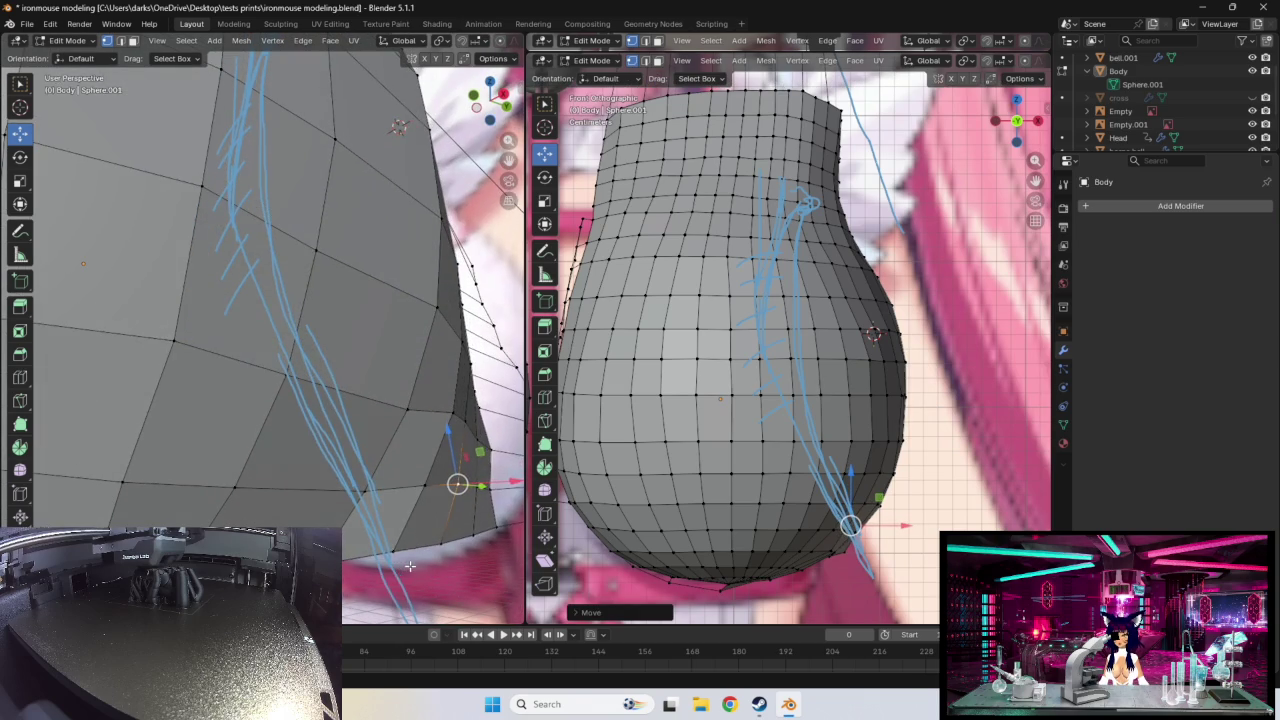
{"action": "left_click", "coordinate": [404, 541]}
{"action": "left_click_drag", "start_coordinate": [844, 552], "coordinate": [820, 549]}
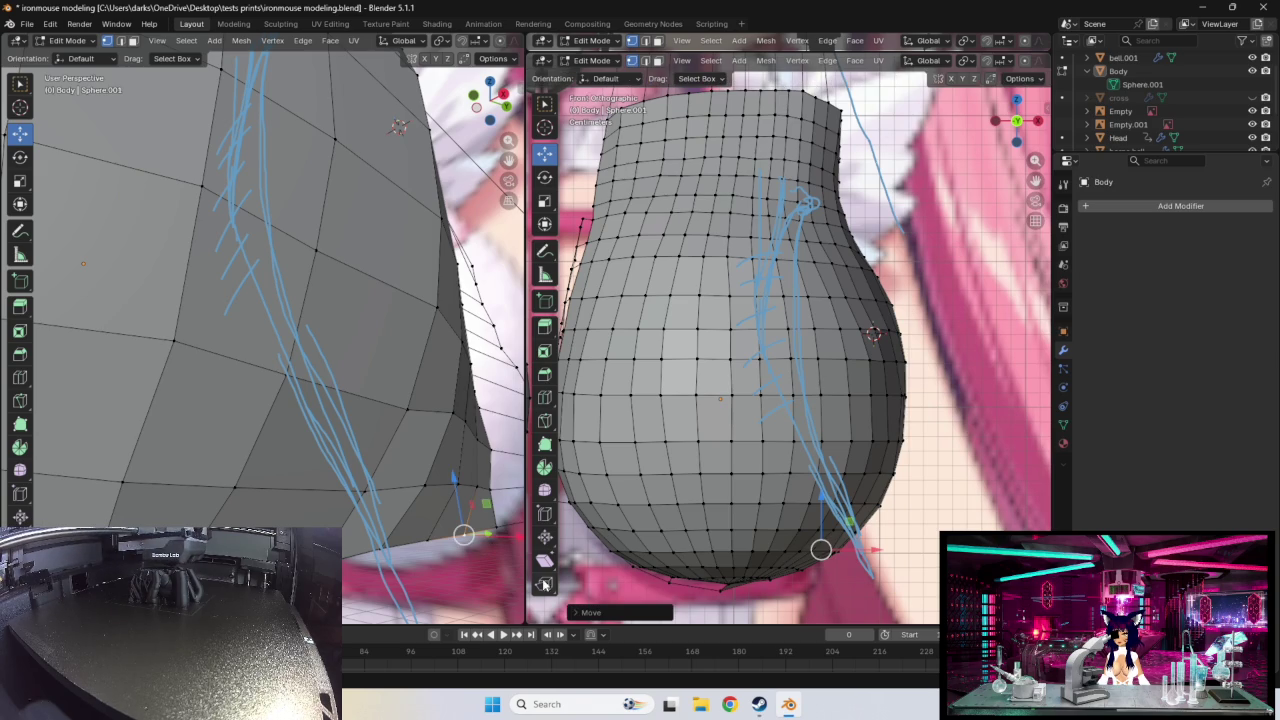
{"action": "middle_click_drag", "start_coordinate": [489, 561], "coordinate": [422, 547]}
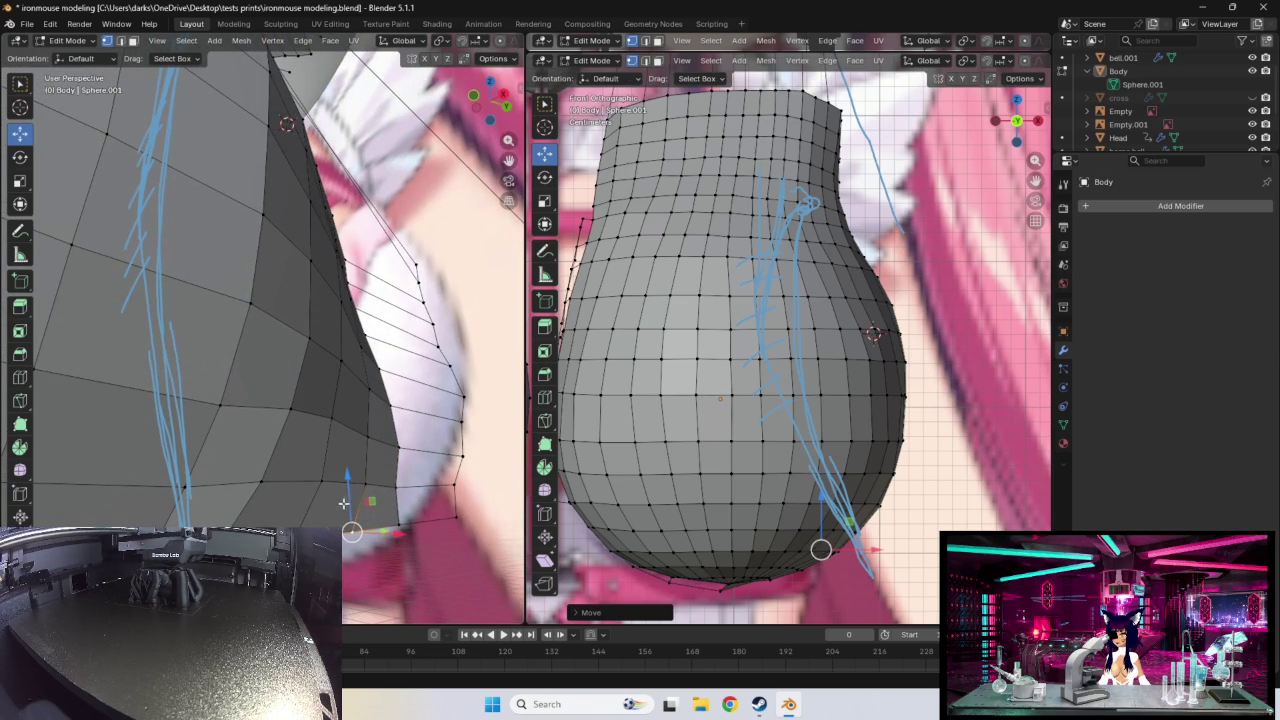
{"action": "mouse_move", "coordinate": [272, 494]}
{"action": "middle_mouse_down"}
{"action": "mouse_move", "coordinate": [308, 516]}
{"action": "mouse_move", "coordinate": [266, 496]}
{"action": "mouse_move", "coordinate": [334, 500]}
{"action": "mouse_move", "coordinate": [320, 503]}
{"action": "middle_mouse_up"}
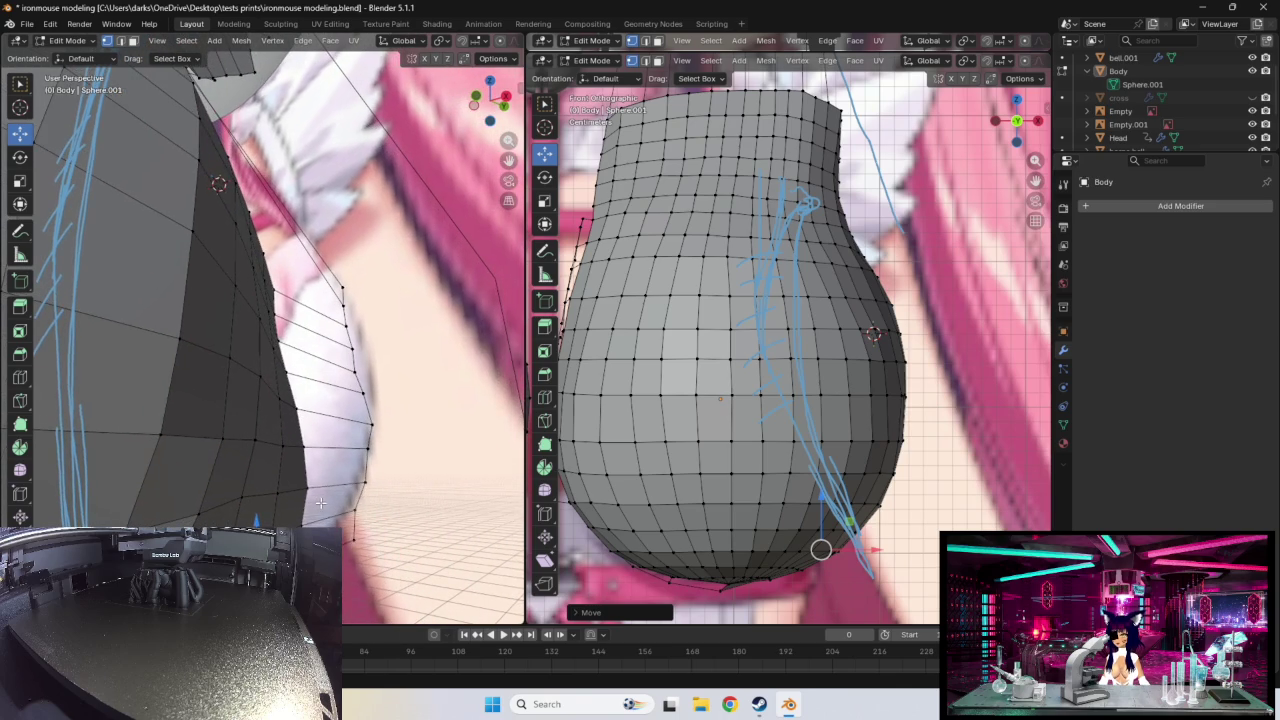
{"action": "left_click", "coordinate": [200, 514]}
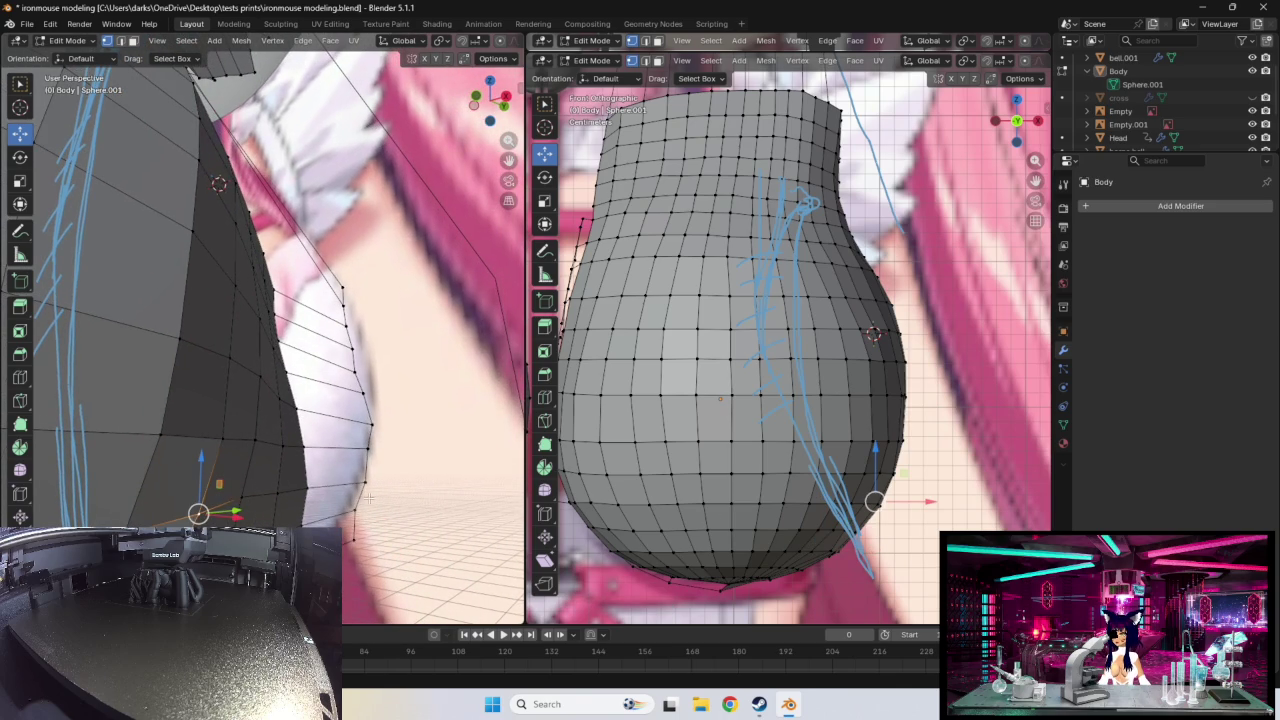
{"action": "left_click_drag", "start_coordinate": [874, 502], "coordinate": [870, 503]}
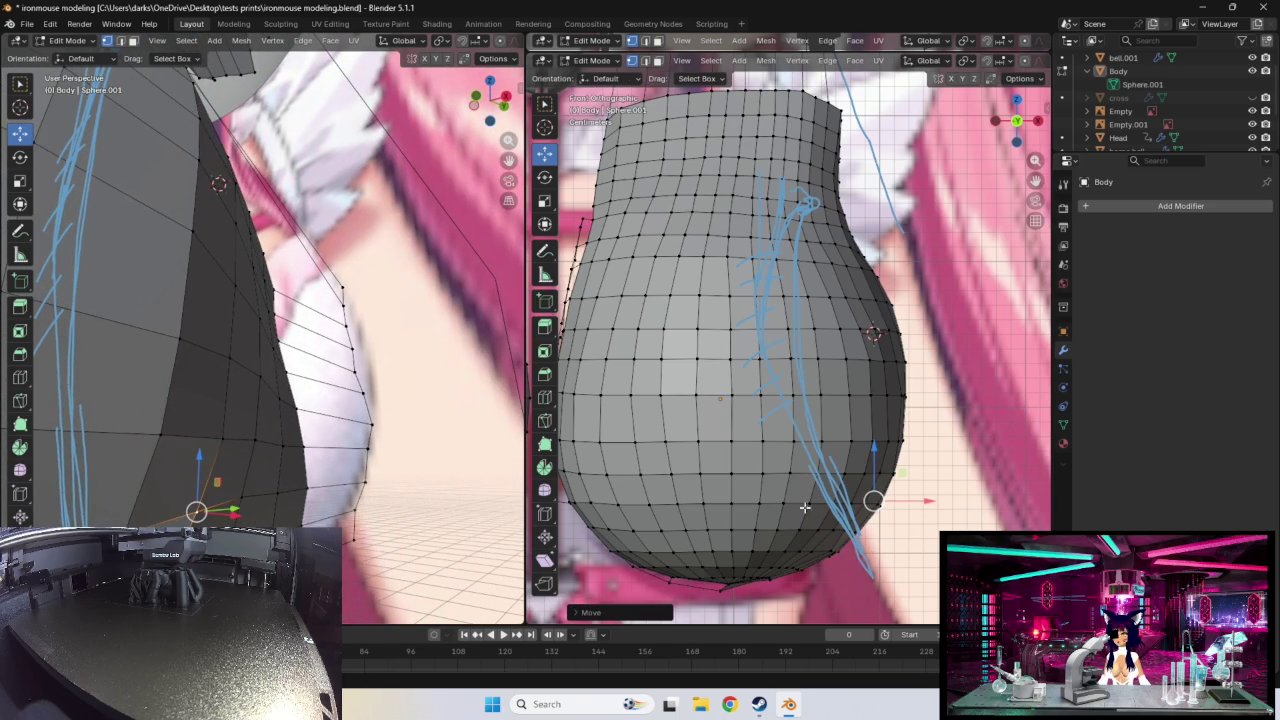
- Push three vertices down the body's right side slightly outward
{"action": "scroll", "coordinate": [286, 441], "scroll_direction": "up", "scroll_amount": 5}
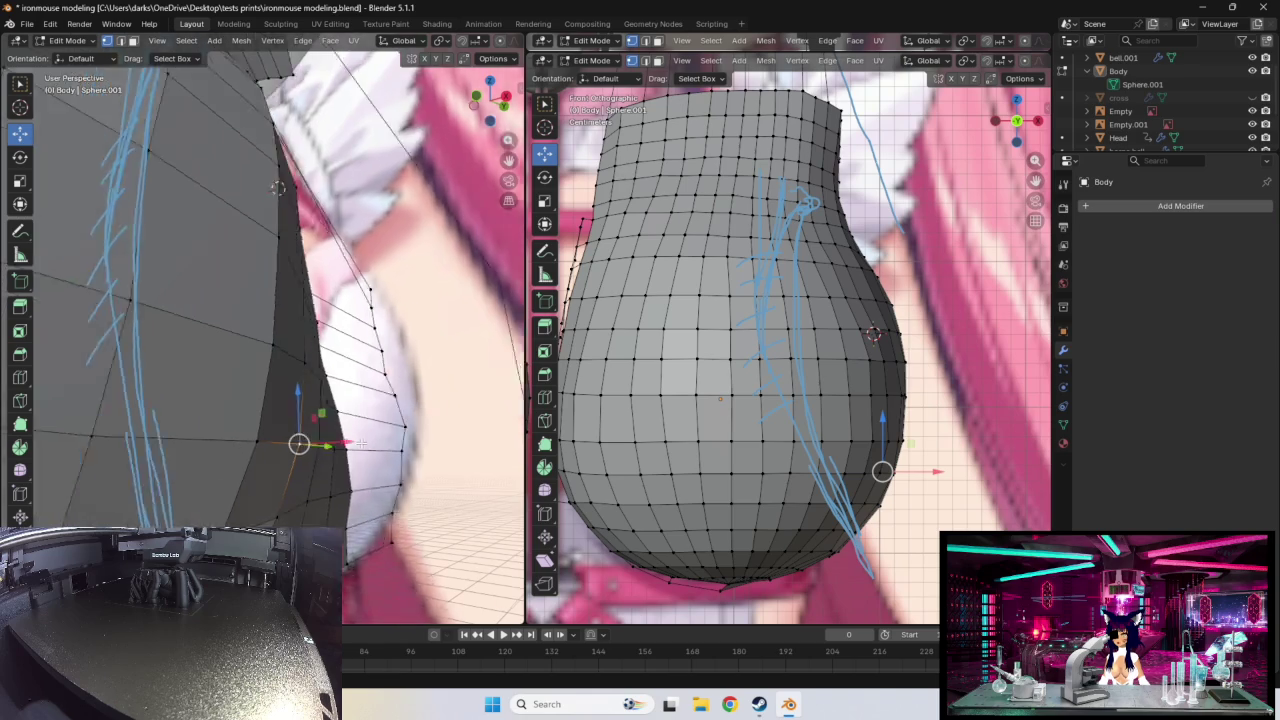
{"action": "mouse_move", "coordinate": [286, 441]}
{"action": "middle_mouse_down"}
{"action": "mouse_move", "coordinate": [378, 453]}
{"action": "mouse_move", "coordinate": [276, 440]}
{"action": "mouse_move", "coordinate": [270, 452]}
{"action": "middle_mouse_up"}
{"action": "left_click", "coordinate": [107, 366]}
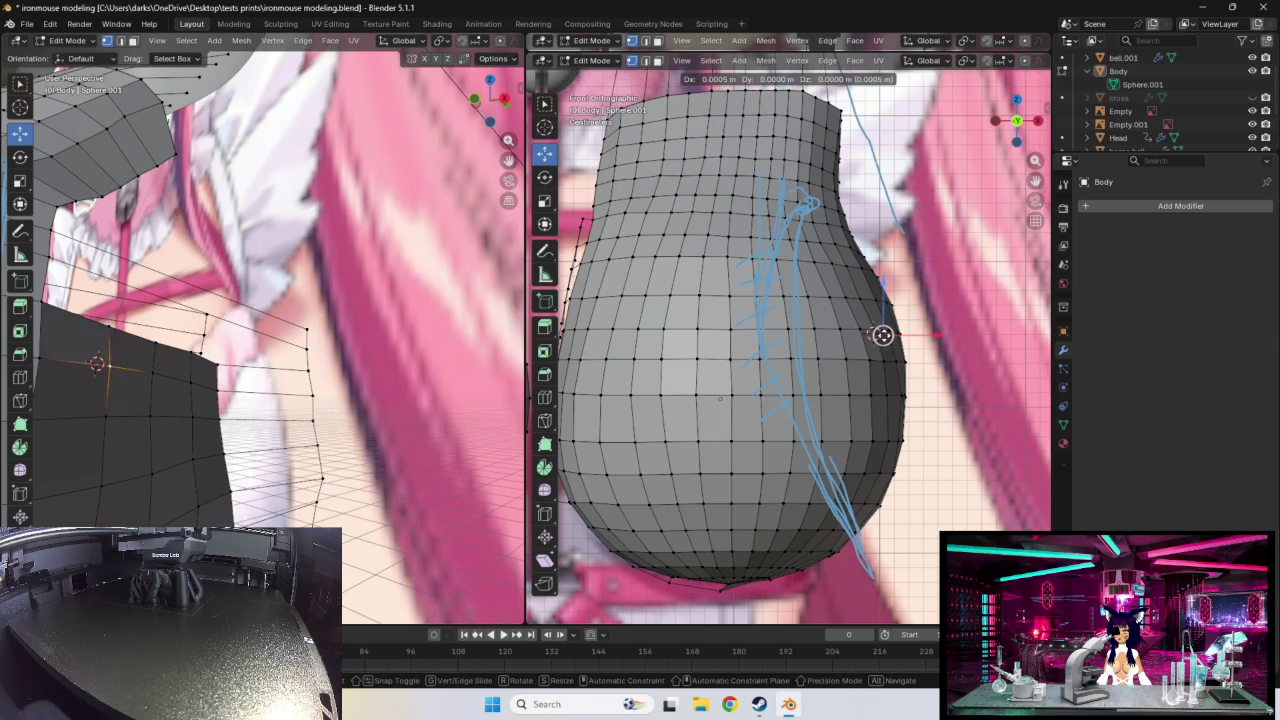
{"action": "left_click_drag", "start_coordinate": [881, 336], "coordinate": [883, 336]}
{"action": "middle_click_drag", "start_coordinate": [183, 421], "coordinate": [223, 375]}
{"action": "left_click", "coordinate": [223, 369]}
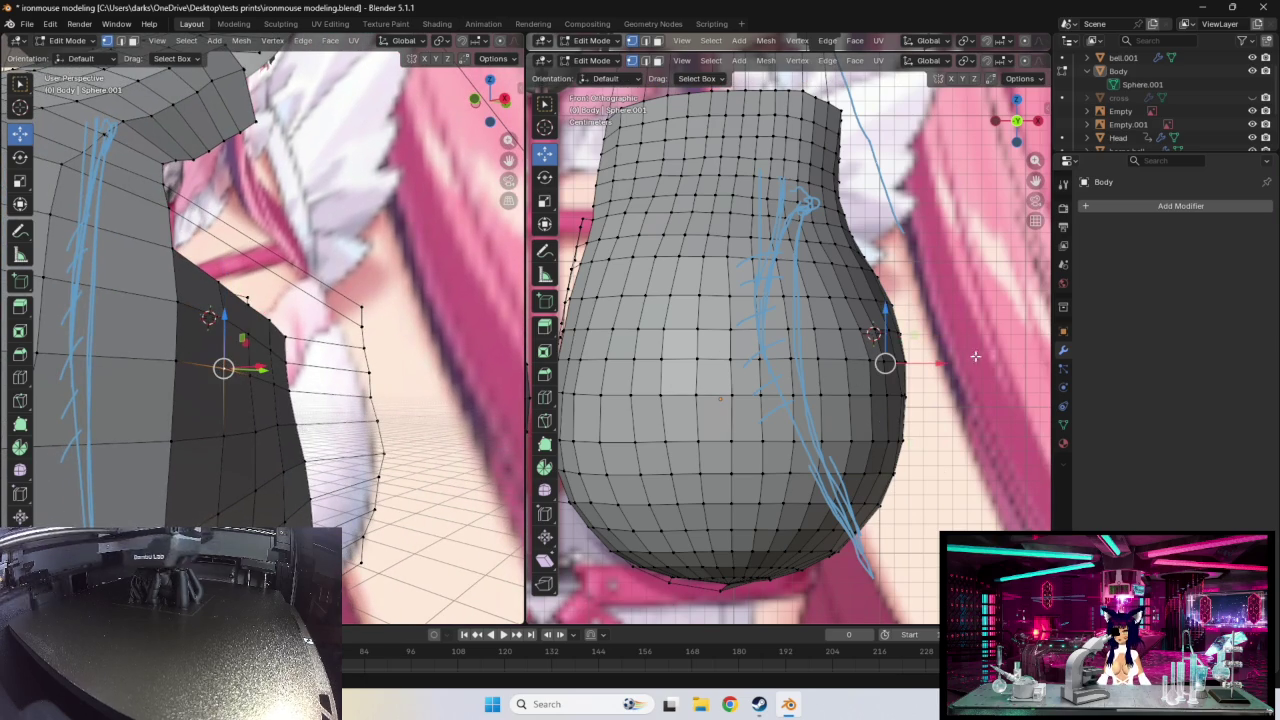
{"action": "left_click_drag", "start_coordinate": [885, 363], "coordinate": [887, 363]}
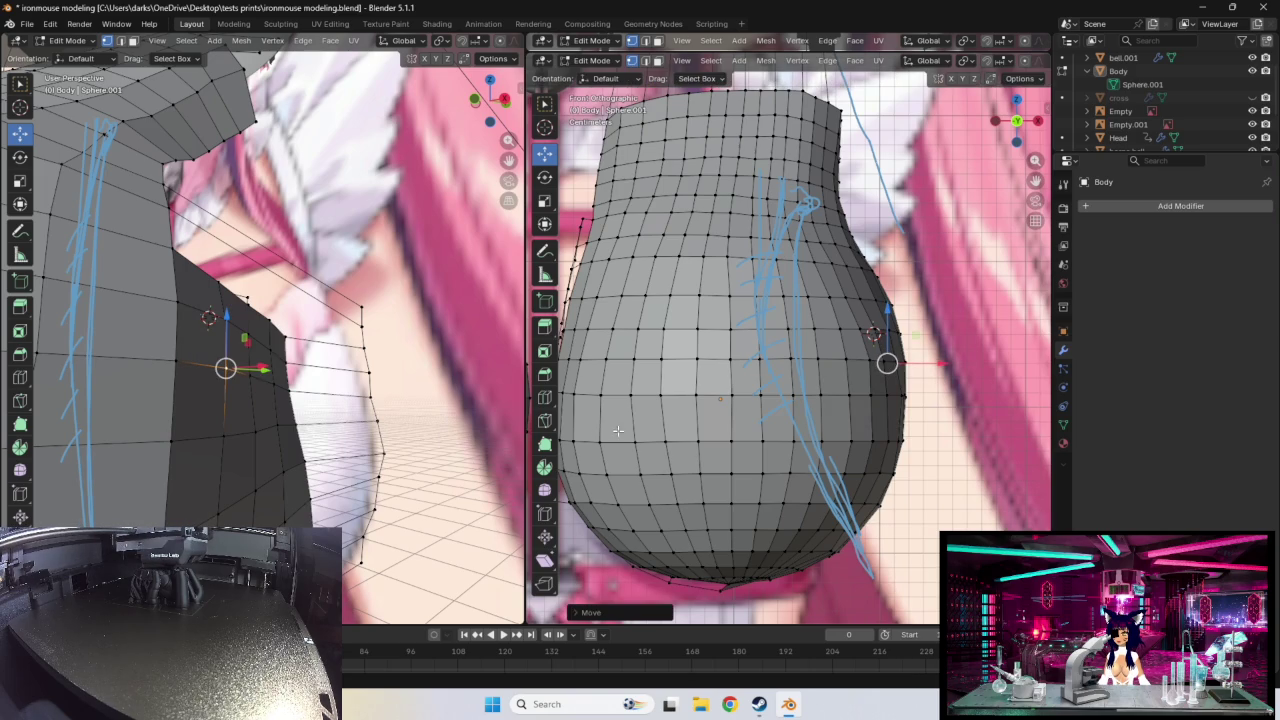
{"action": "left_click", "coordinate": [887, 399]}
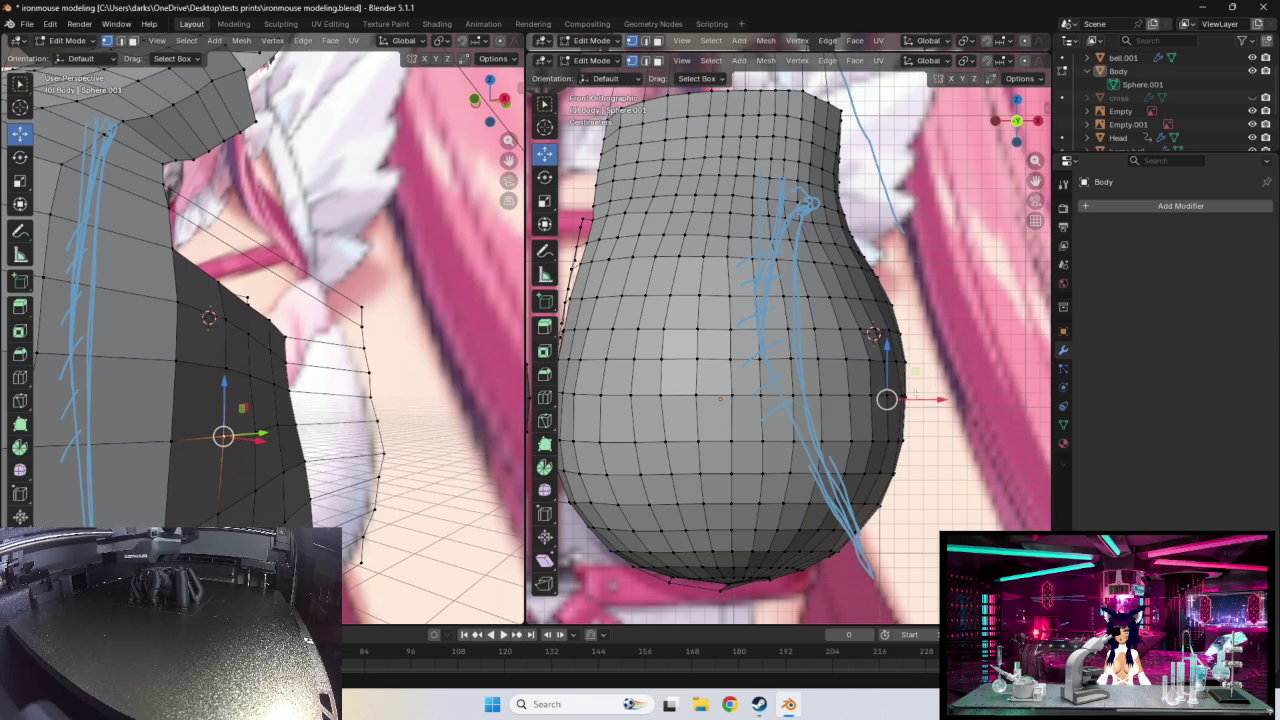
{"action": "left_click_drag", "start_coordinate": [887, 399], "coordinate": [891, 399]}
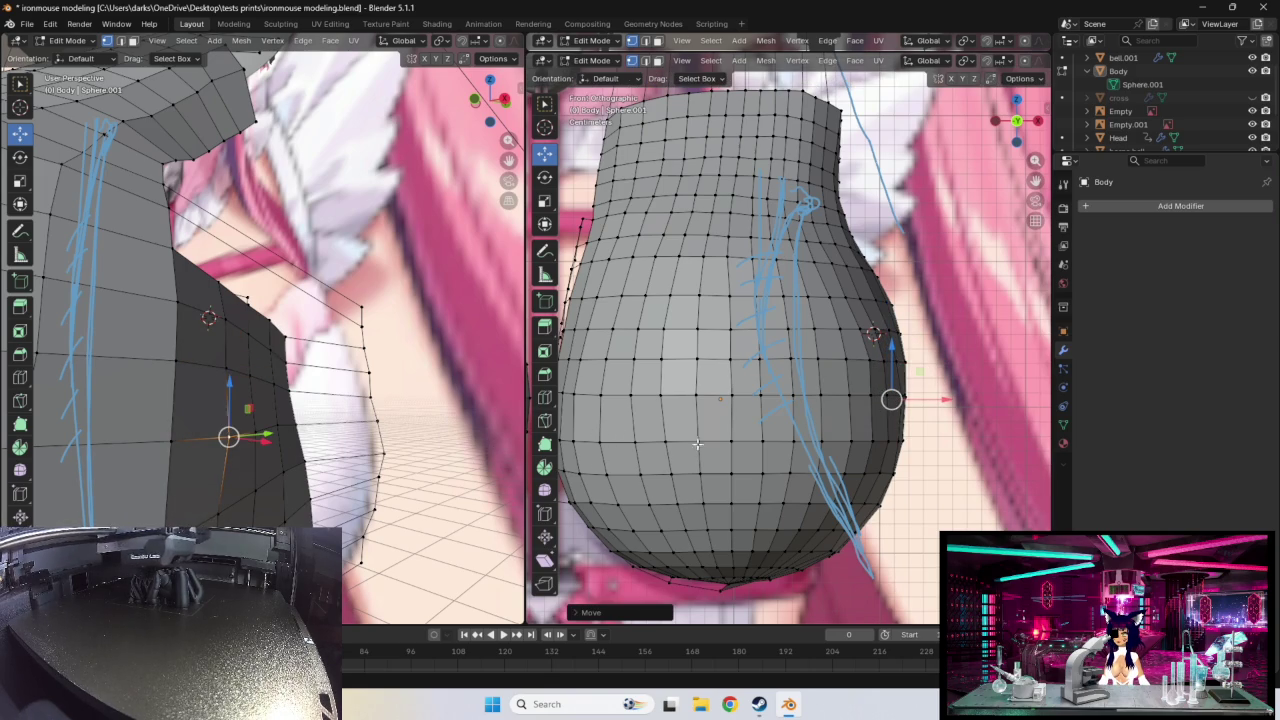
- Move the bottom-right flank vertices about 2.7 mm along X and Z toward the outline
{"action": "middle_click_drag", "start_coordinate": [286, 519], "coordinate": [320, 366]}
{"action": "scroll", "coordinate": [320, 366], "scroll_direction": "up", "scroll_amount": 2}
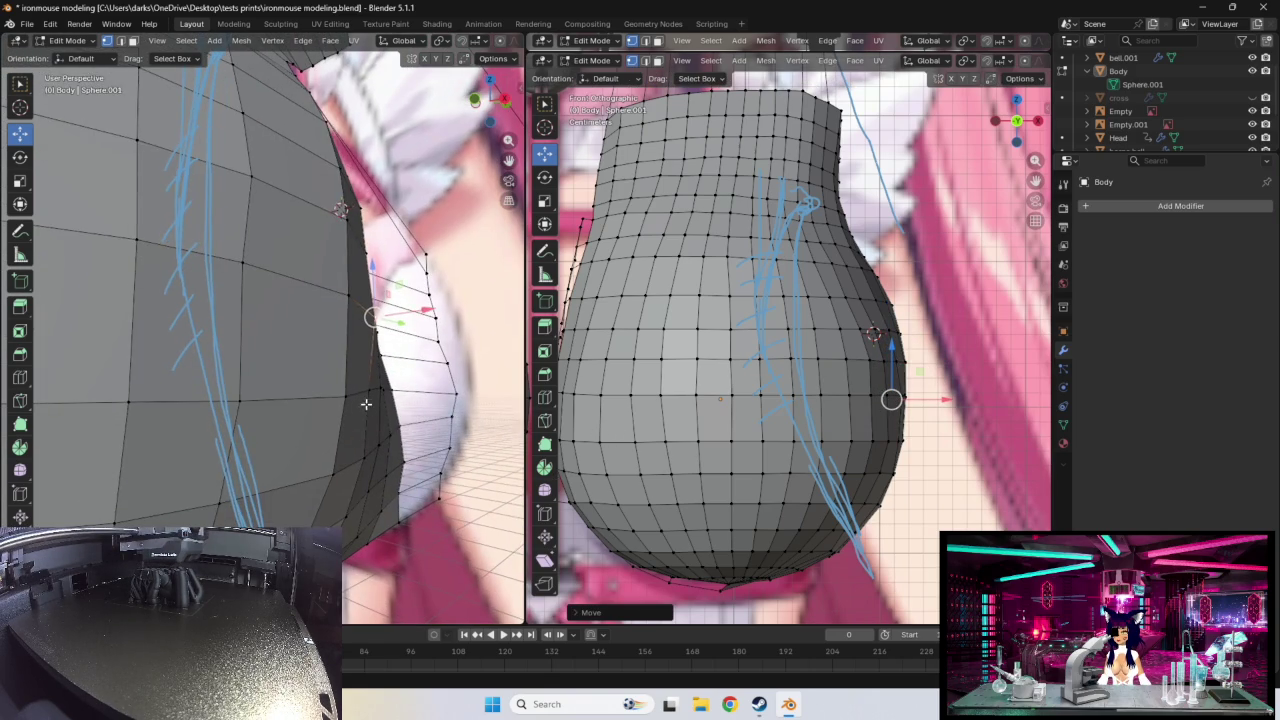
{"action": "left_click", "coordinate": [371, 390]}
{"action": "left_click_drag", "start_coordinate": [888, 436], "coordinate": [882, 471]}
{"action": "left_click", "coordinate": [363, 459]}
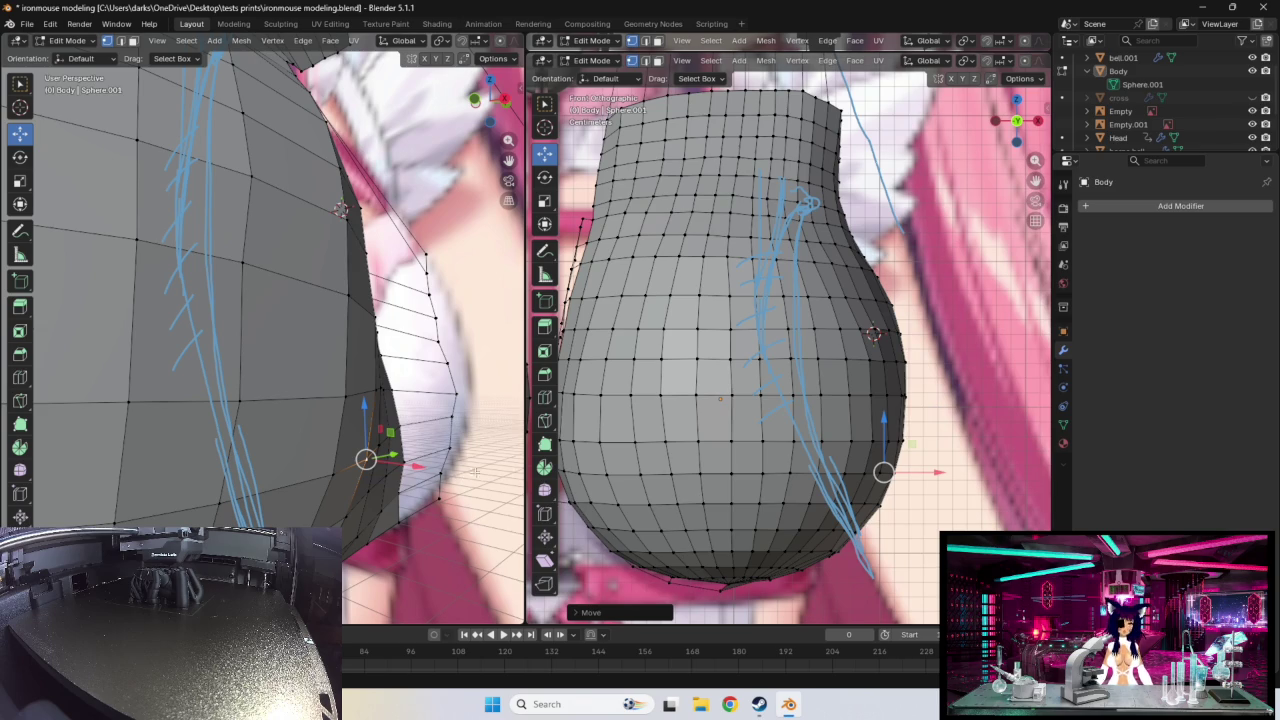
{"action": "mouse_move", "coordinate": [483, 479]}
{"action": "middle_mouse_down"}
{"action": "mouse_move", "coordinate": [400, 455]}
{"action": "mouse_move", "coordinate": [378, 464]}
{"action": "middle_mouse_up"}
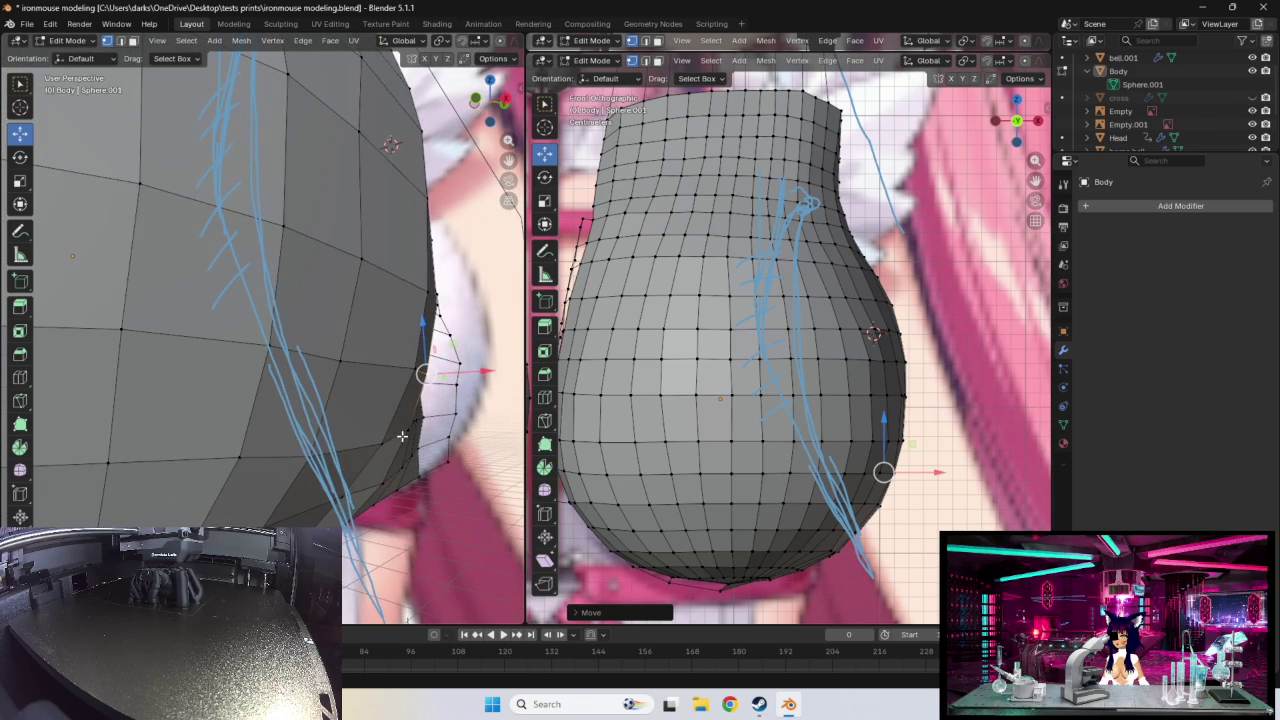
{"action": "left_click_drag", "start_coordinate": [401, 437], "coordinate": [406, 431]}
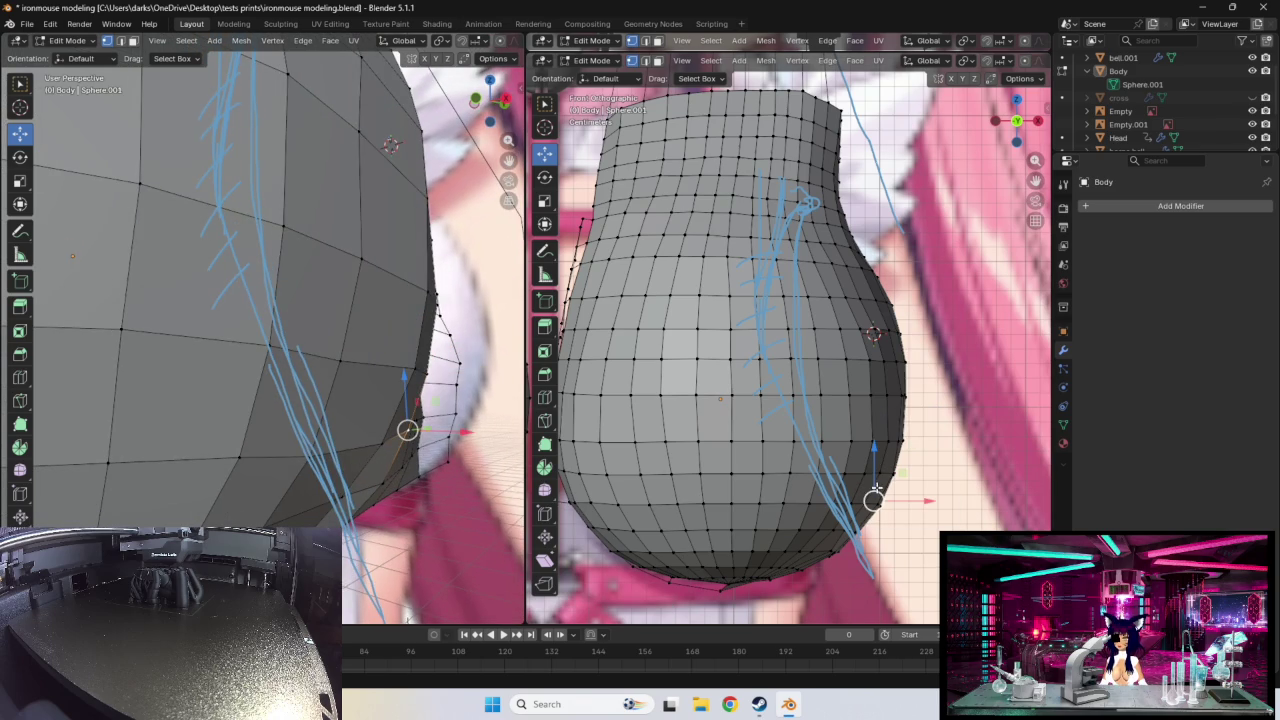
{"action": "left_click_drag", "start_coordinate": [866, 490], "coordinate": [876, 500]}
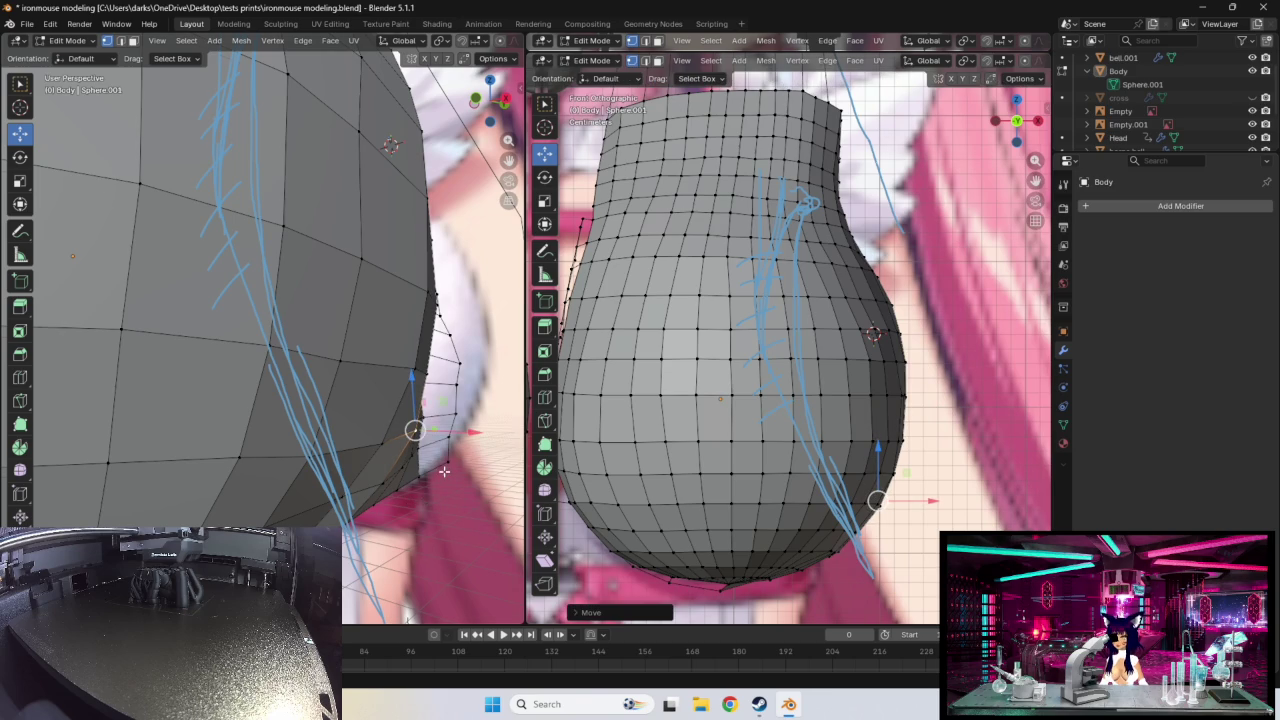
{"action": "middle_click_drag", "start_coordinate": [444, 471], "coordinate": [253, 336]}
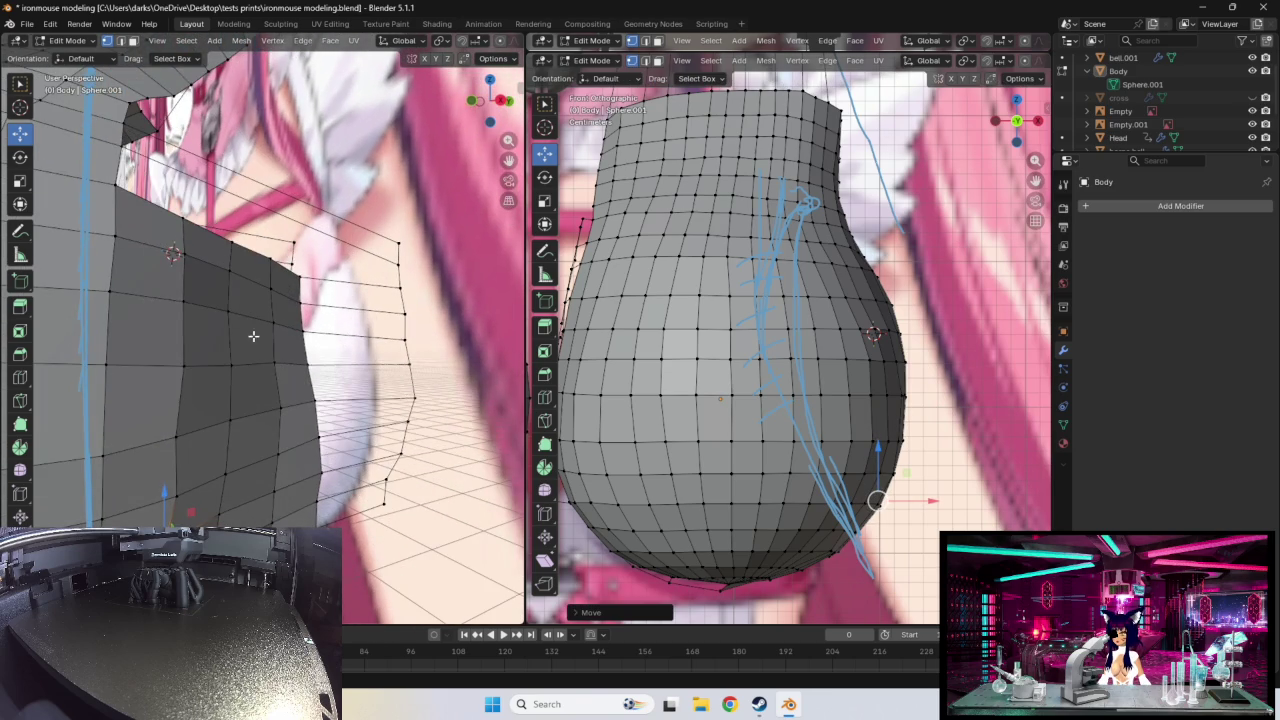
- Raise an upper-right body vertex, then lower it back to fit the curve
{"action": "left_click", "coordinate": [226, 270]}
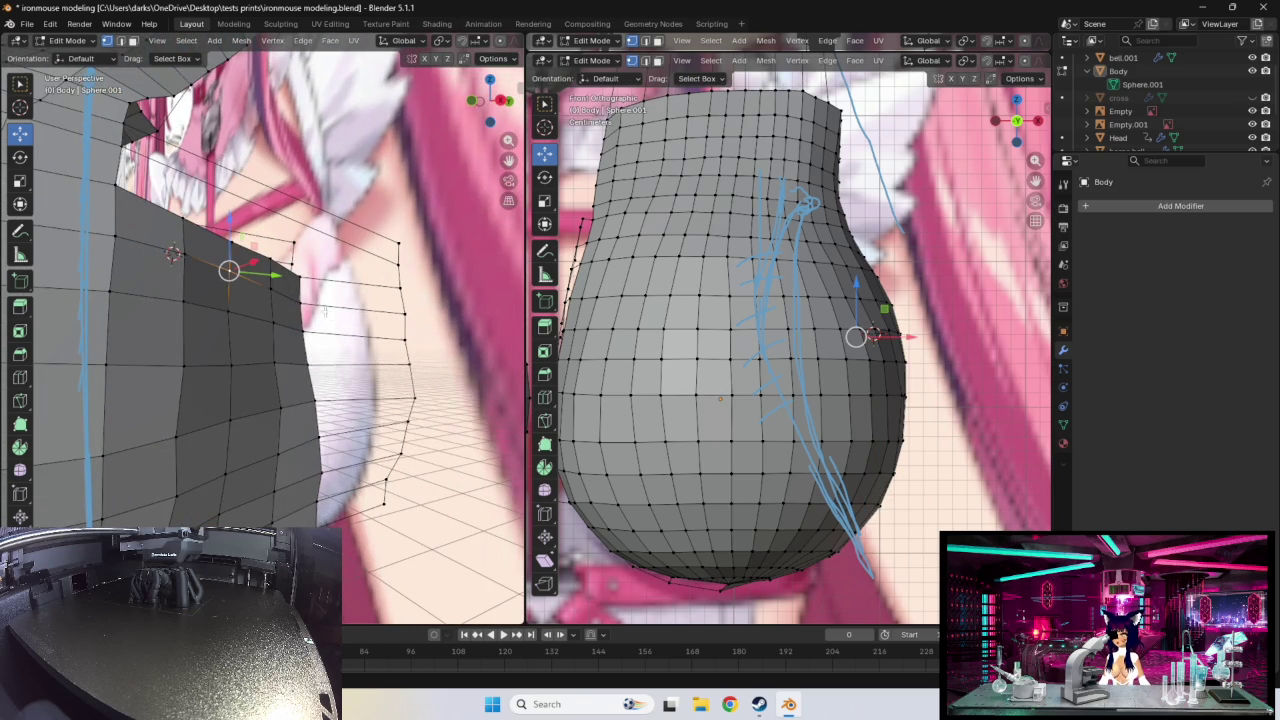
{"action": "middle_click_drag", "start_coordinate": [331, 315], "coordinate": [323, 270]}
{"action": "left_click_drag", "start_coordinate": [323, 270], "coordinate": [344, 263]}
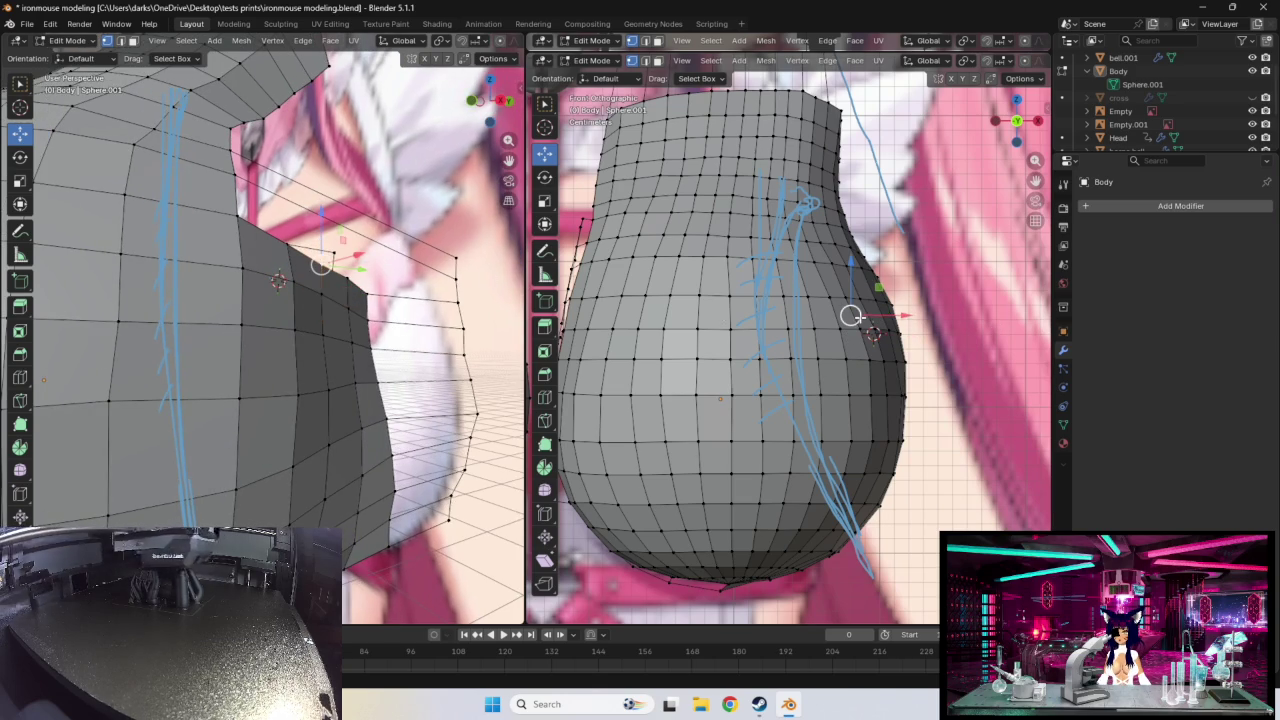
{"action": "left_click_drag", "start_coordinate": [850, 315], "coordinate": [856, 314]}
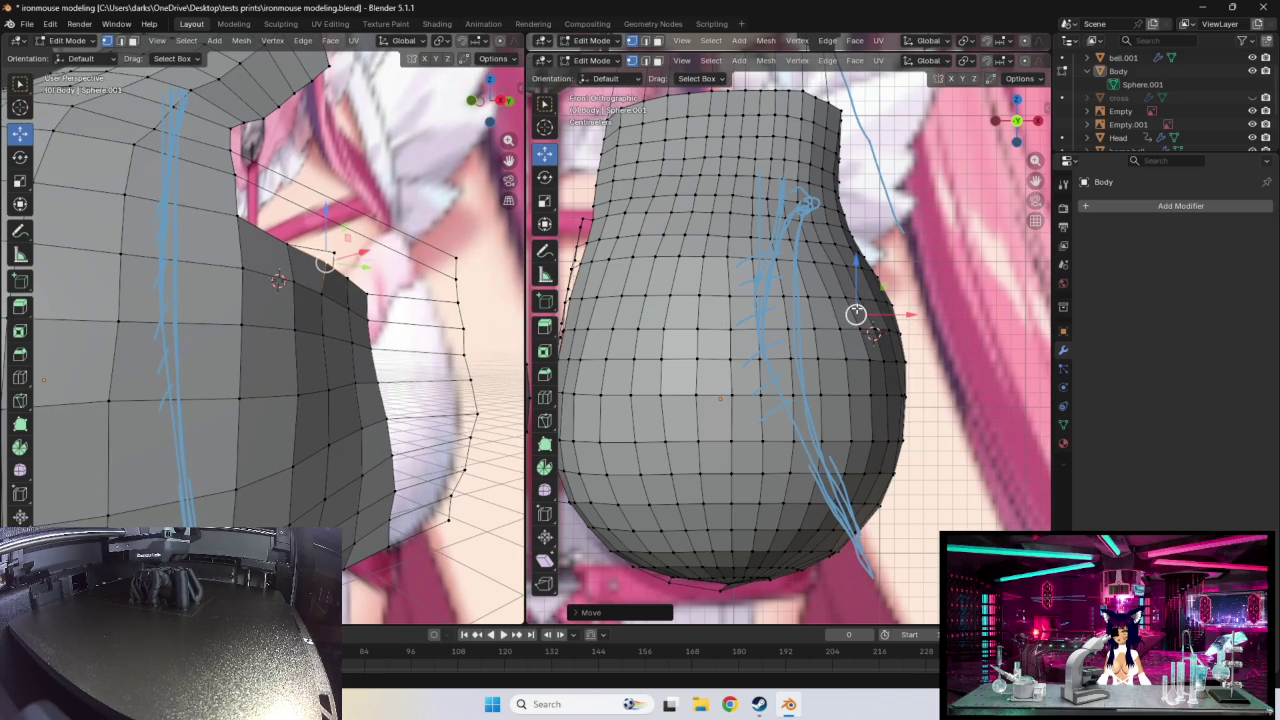
{"action": "left_click_drag", "start_coordinate": [856, 314], "coordinate": [862, 337]}
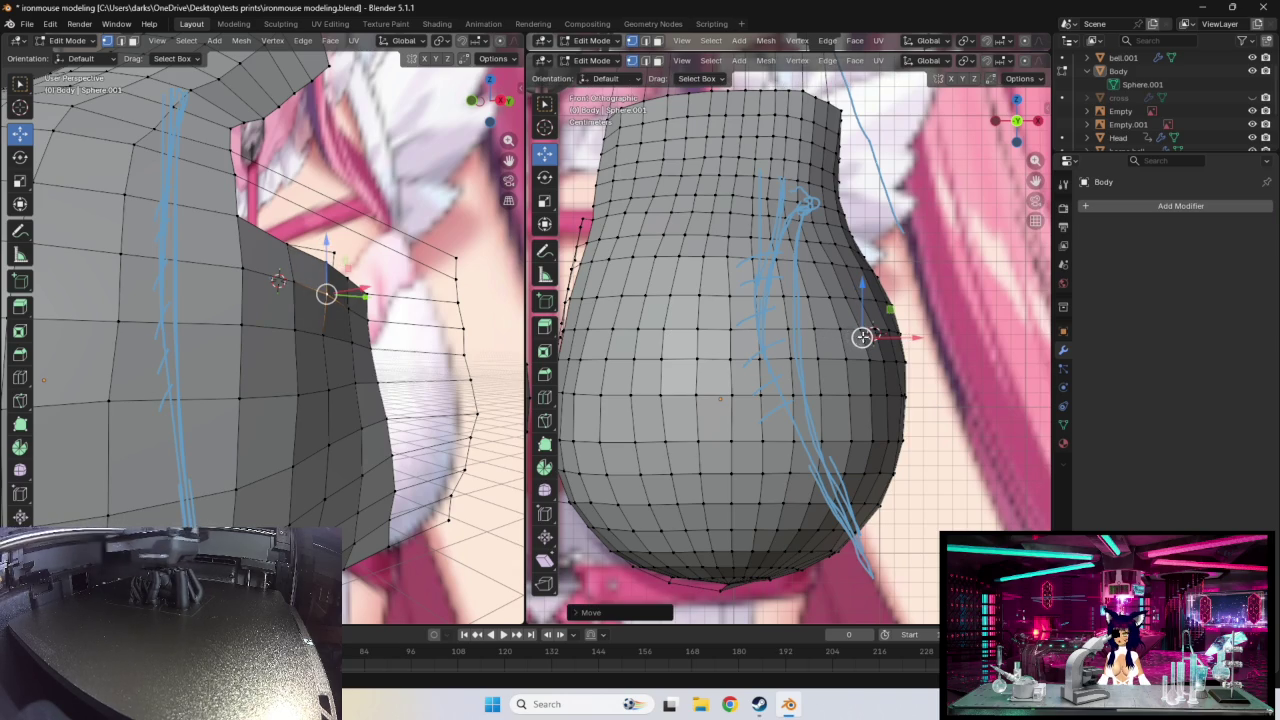
- Push the two vertices below it slightly outward
{"action": "left_click", "coordinate": [325, 338]}
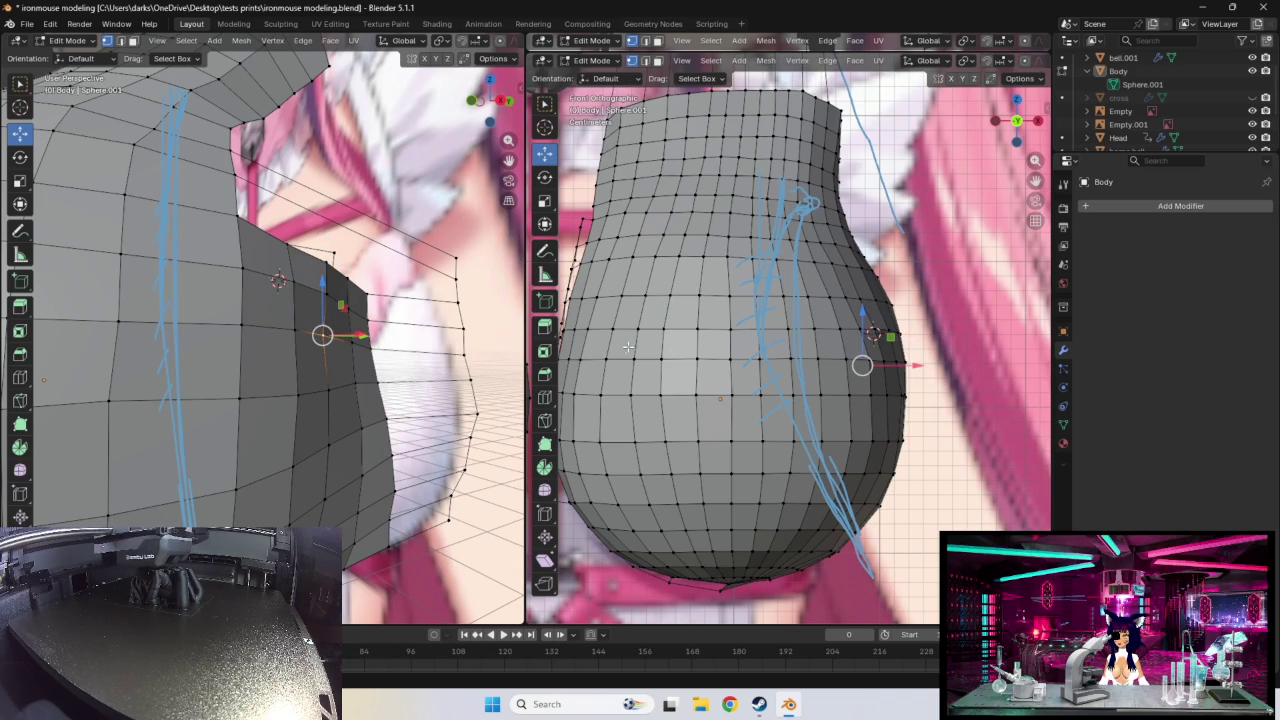
{"action": "left_click_drag", "start_coordinate": [861, 364], "coordinate": [868, 364]}
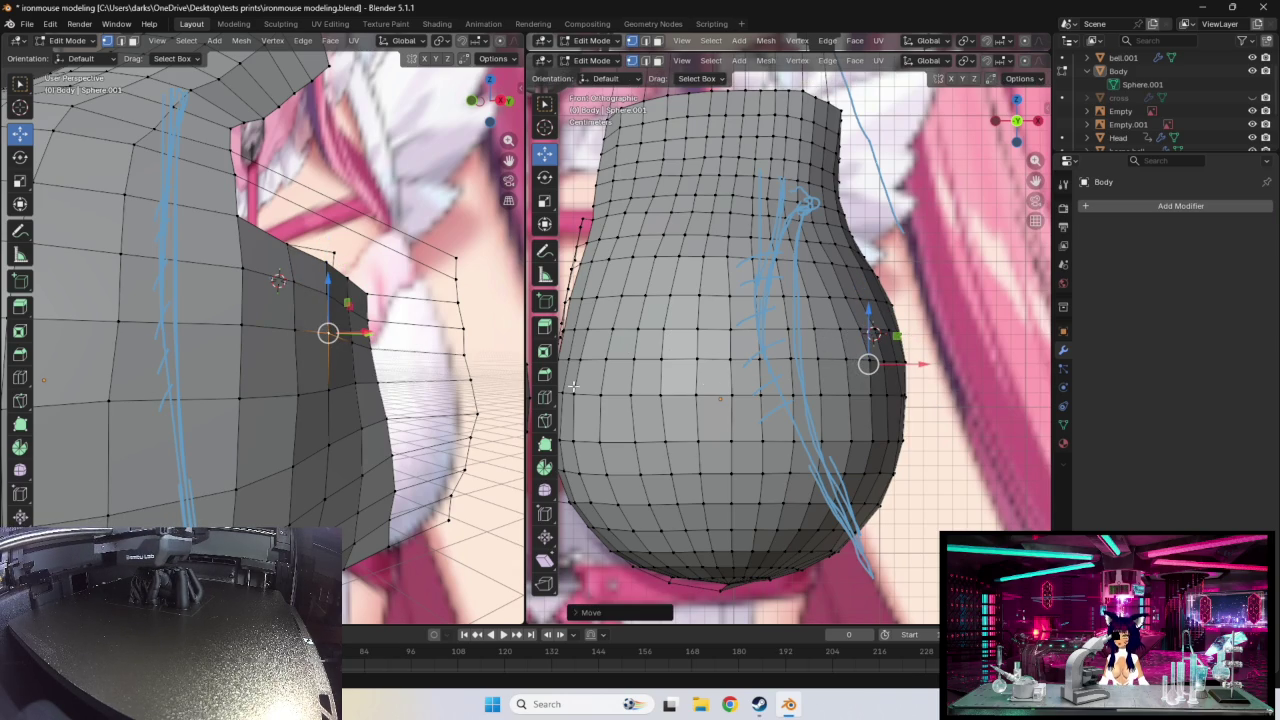
{"action": "left_click", "coordinate": [325, 388]}
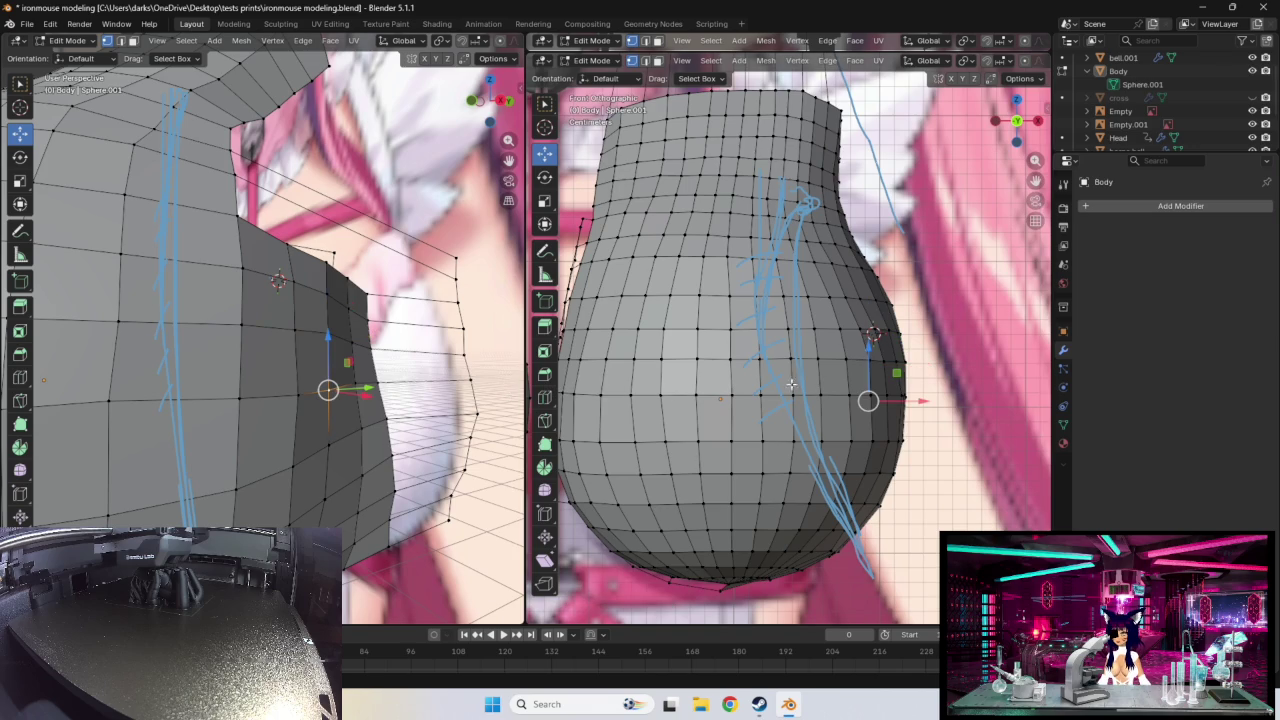
{"action": "left_click_drag", "start_coordinate": [867, 399], "coordinate": [870, 399]}
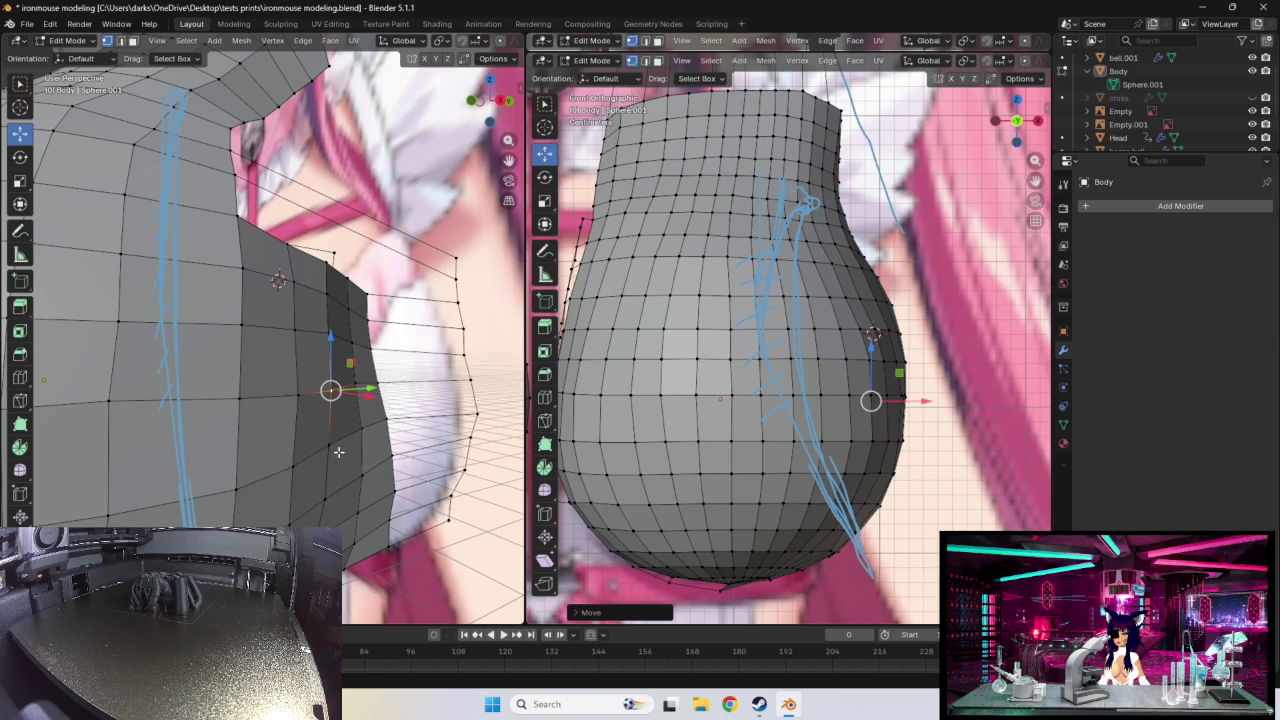
- Move the chosen vertices down along Z, then slightly right
{"action": "key", "text": "g"}
{"action": "key", "text": "z"}
{"action": "left_click", "coordinate": [429, 440]}
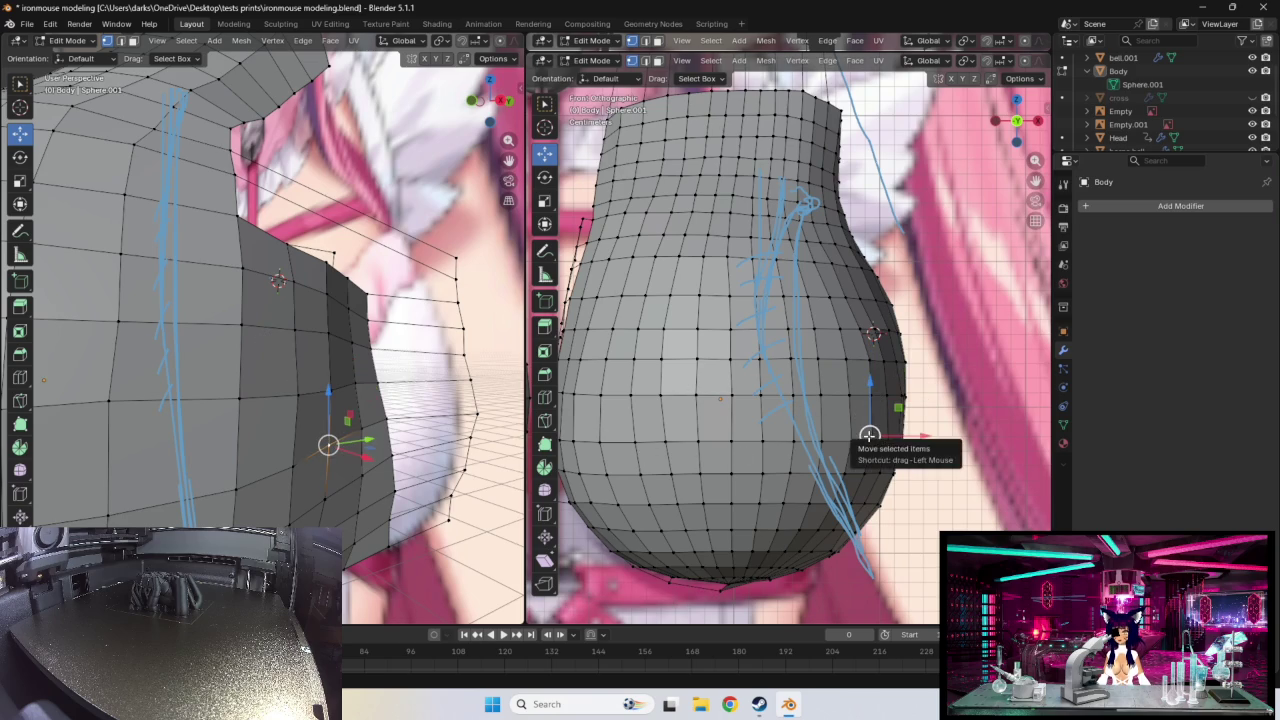
{"action": "left_click_drag", "start_coordinate": [869, 435], "coordinate": [873, 436]}
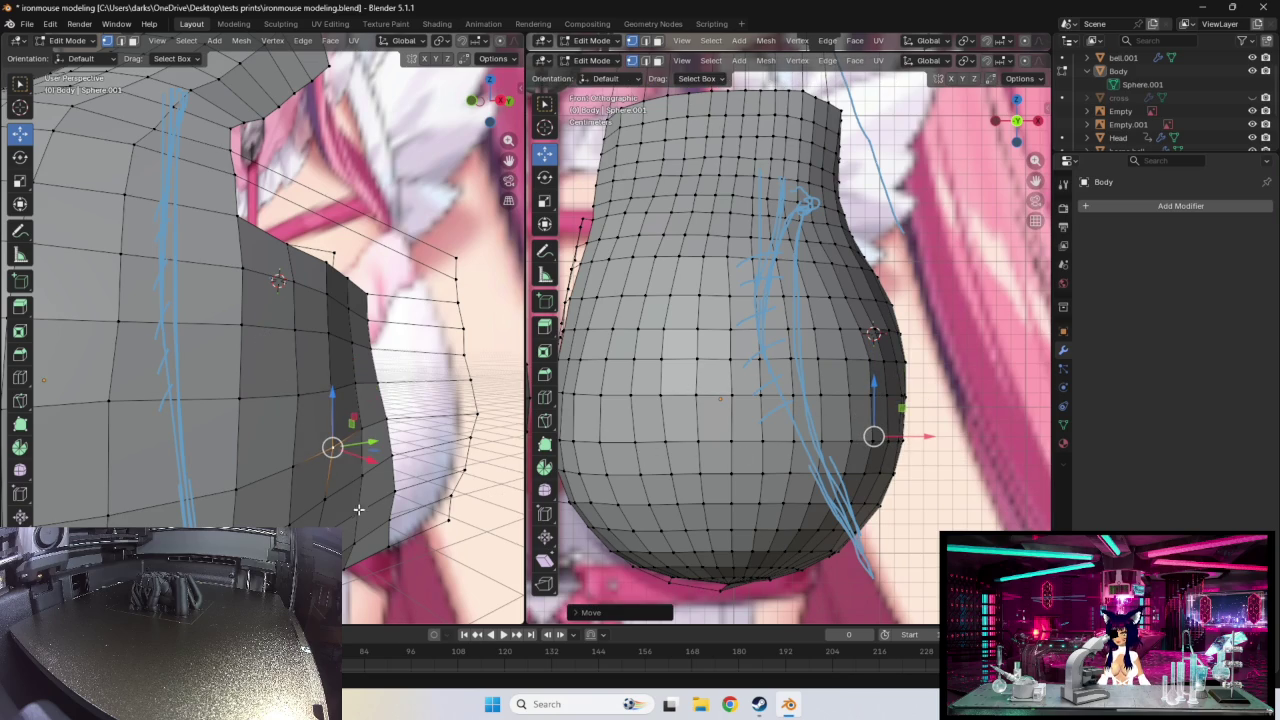
- Push two lower-right bulge vertices slightly outward to match the reference
{"action": "key", "text": "g"}
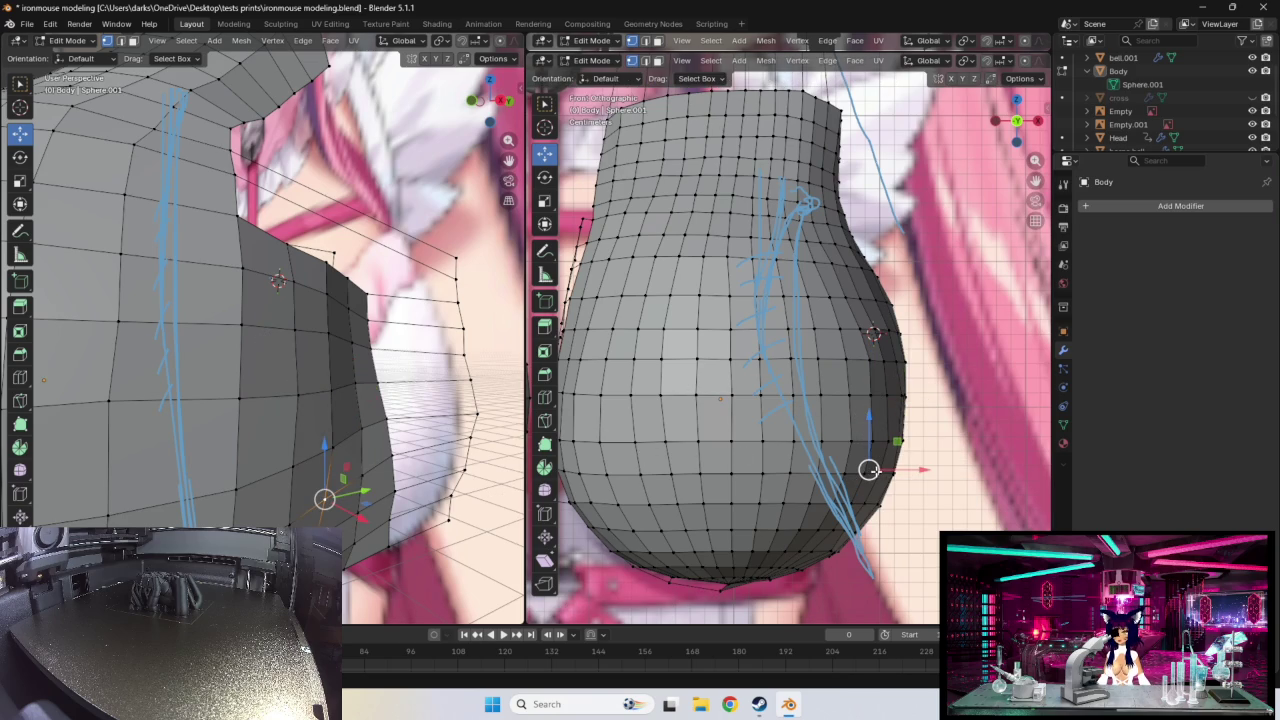
{"action": "left_click_drag", "start_coordinate": [869, 470], "coordinate": [873, 470]}
{"action": "left_click", "coordinate": [860, 497]}
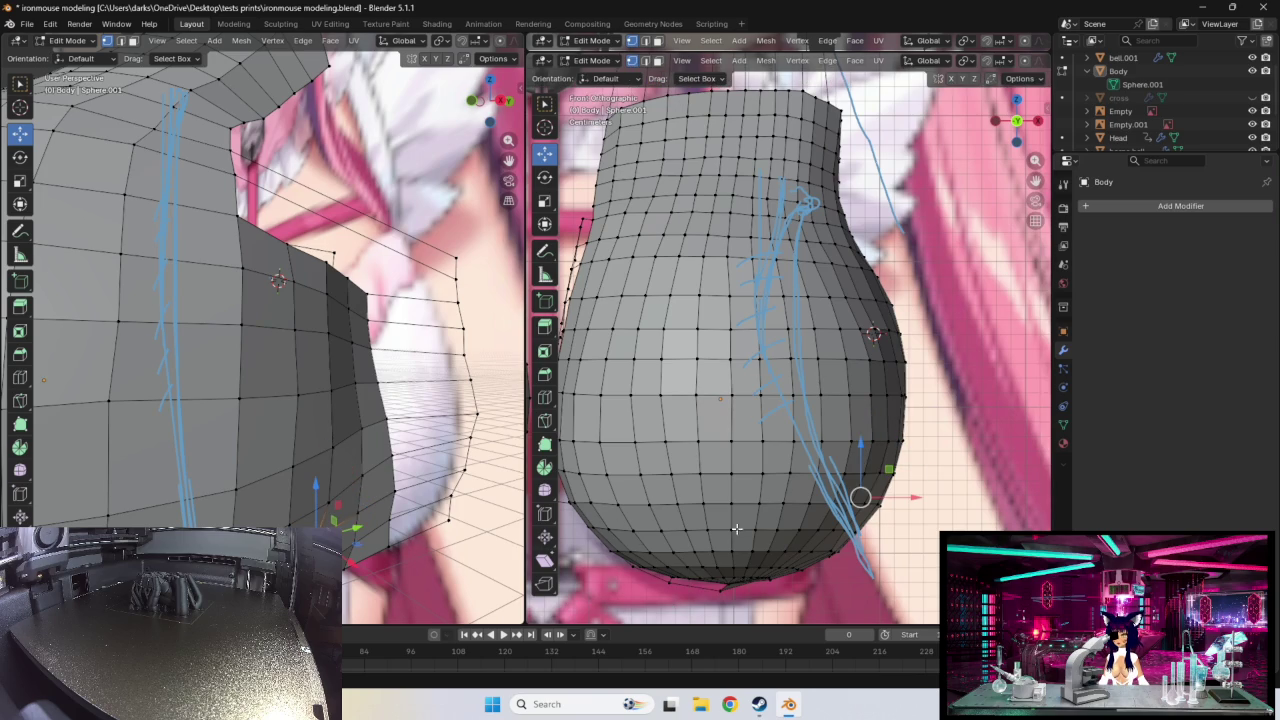
{"action": "left_click_drag", "start_coordinate": [859, 497], "coordinate": [866, 498]}
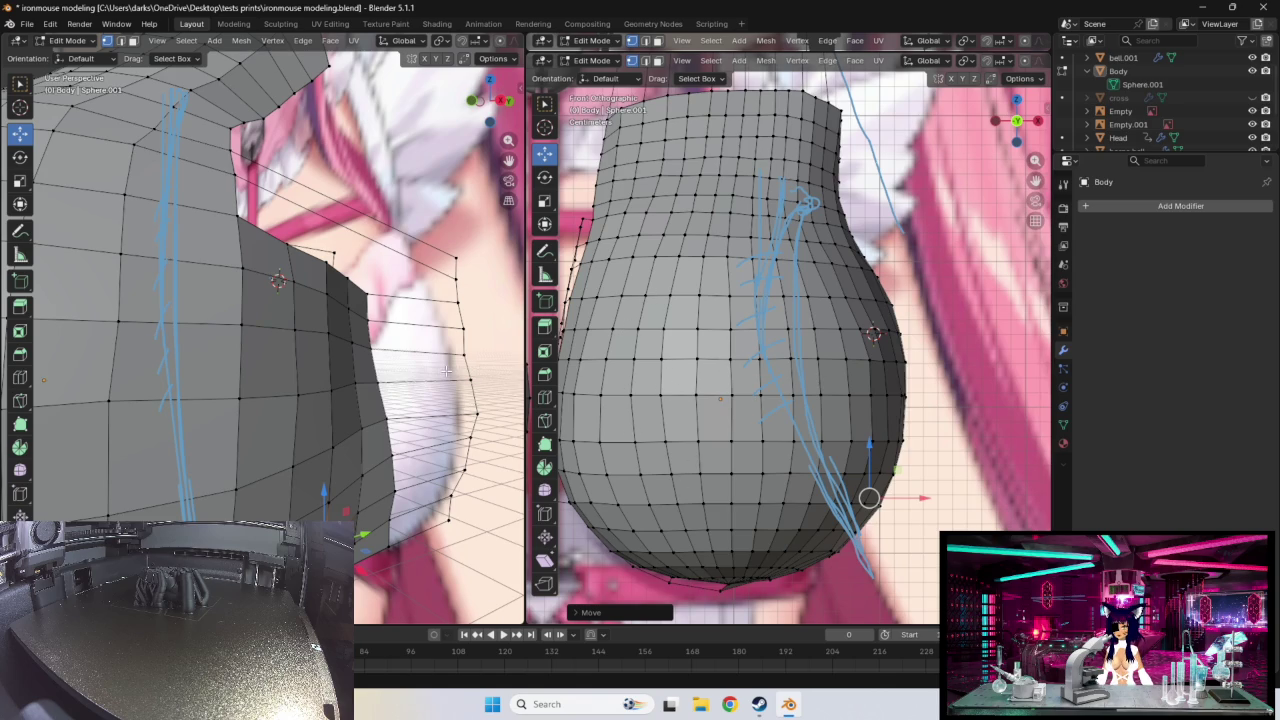
- Nudge three right-side vertices outward along the reference outline
{"action": "left_click", "coordinate": [344, 304]}
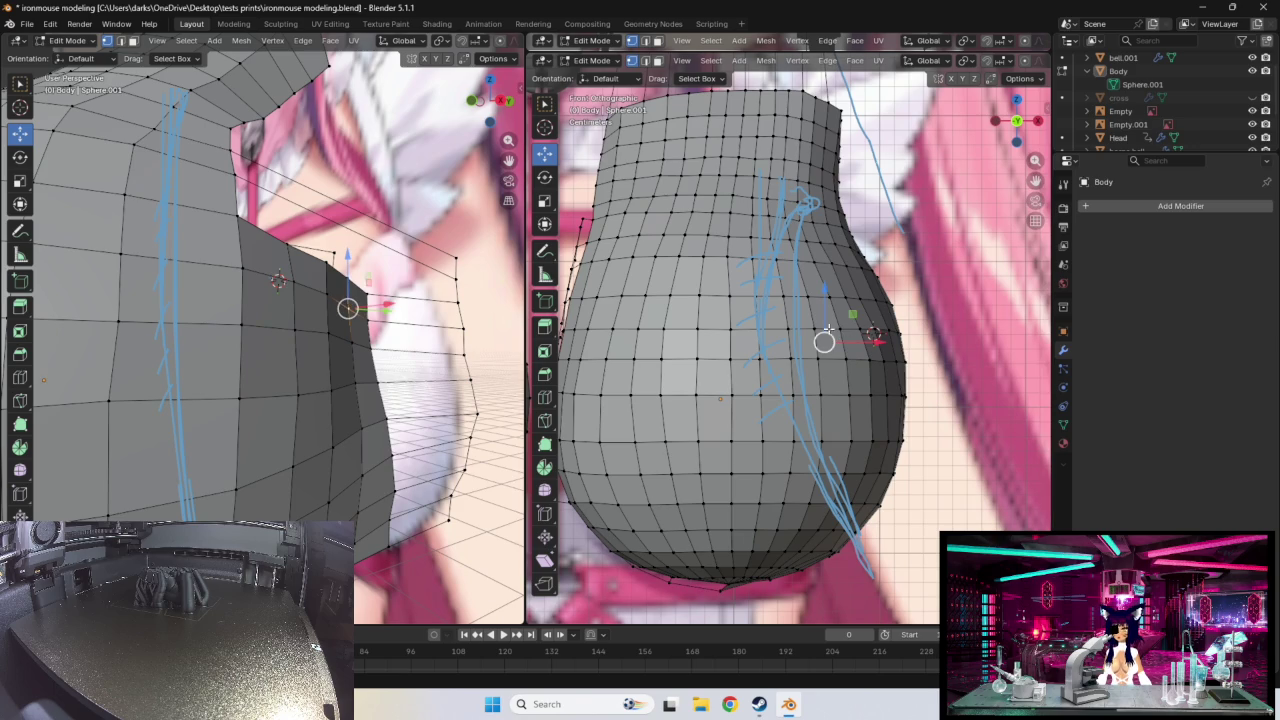
{"action": "left_click_drag", "start_coordinate": [825, 341], "coordinate": [818, 366]}
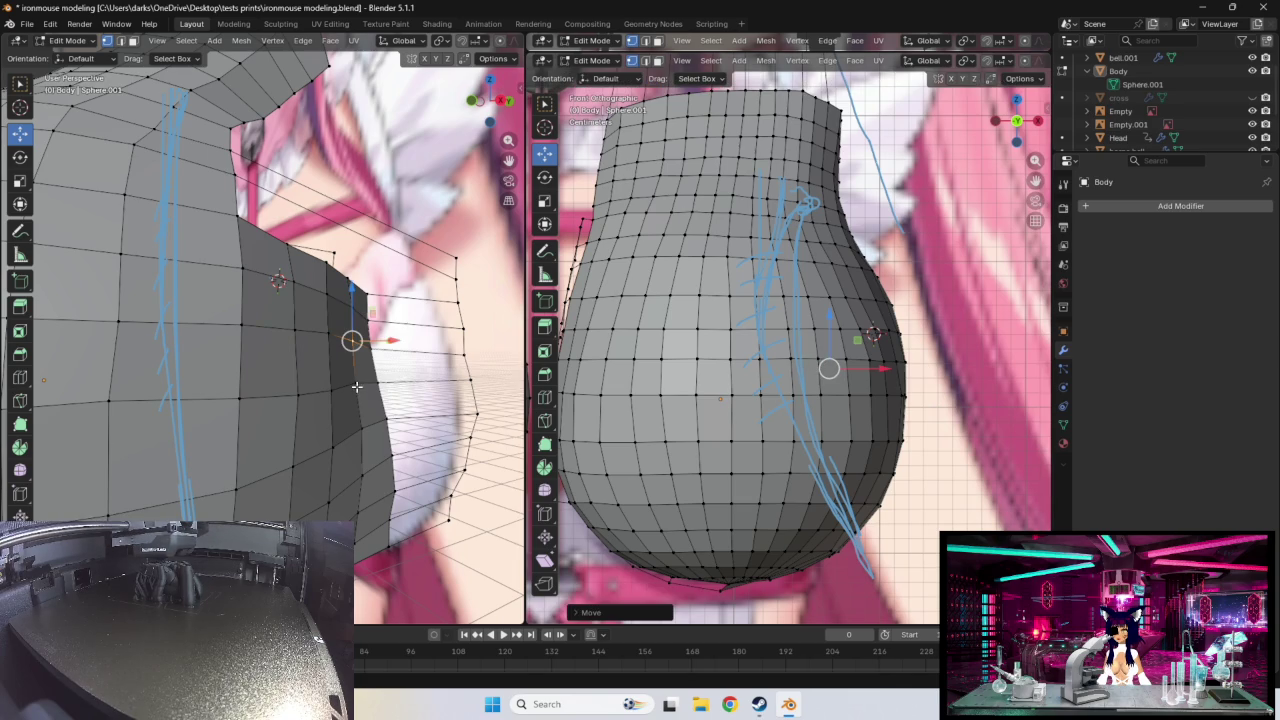
{"action": "left_click_drag", "start_coordinate": [835, 400], "coordinate": [838, 401]}
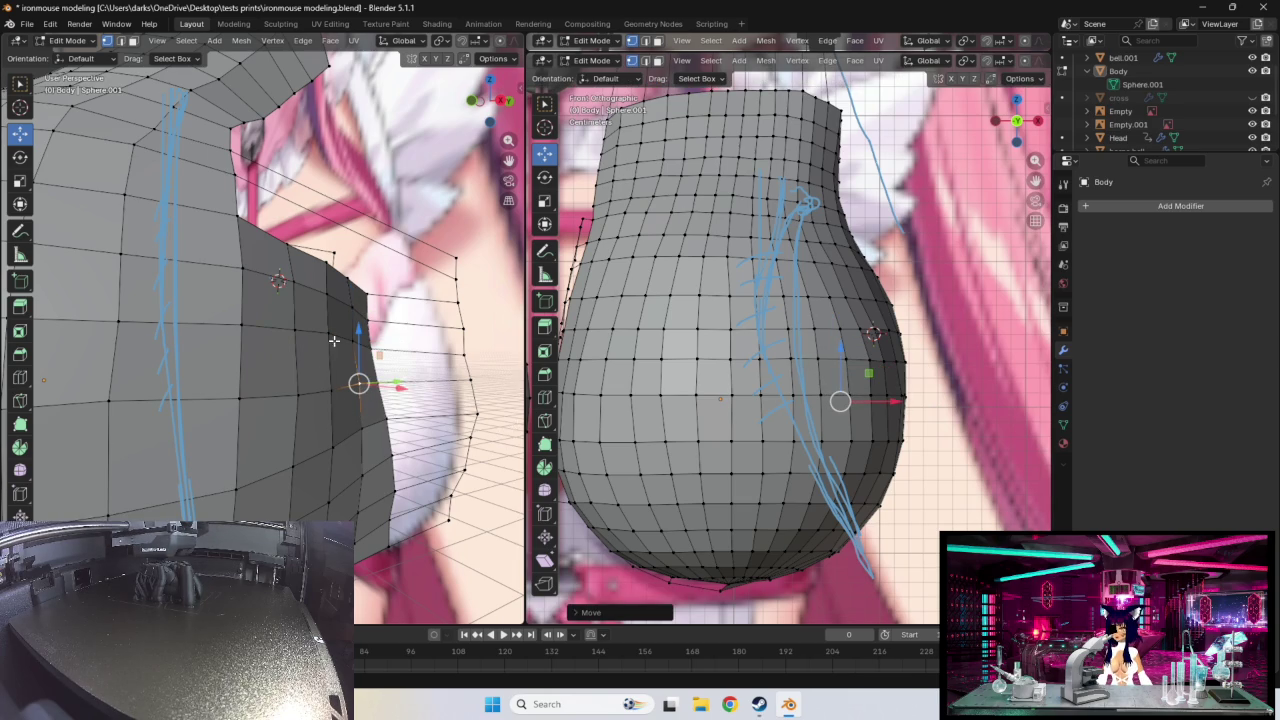
{"action": "left_click", "coordinate": [360, 428]}
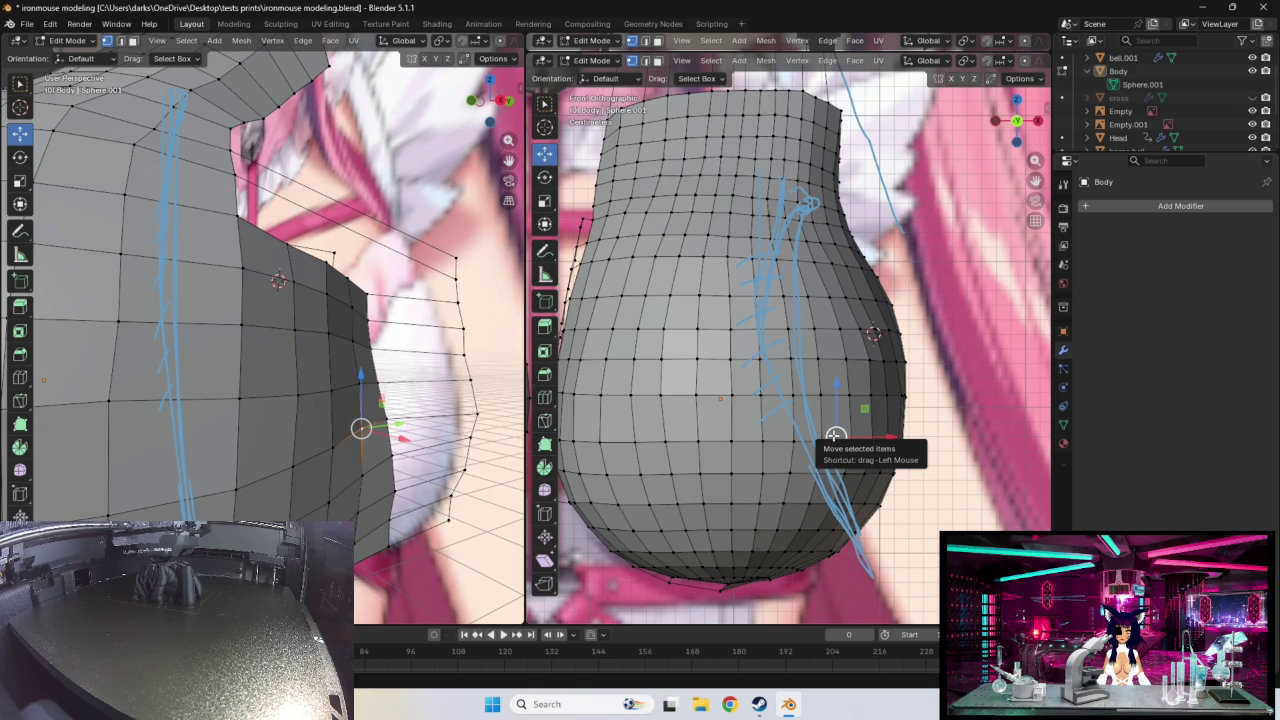
{"action": "left_click_drag", "start_coordinate": [835, 436], "coordinate": [841, 436]}
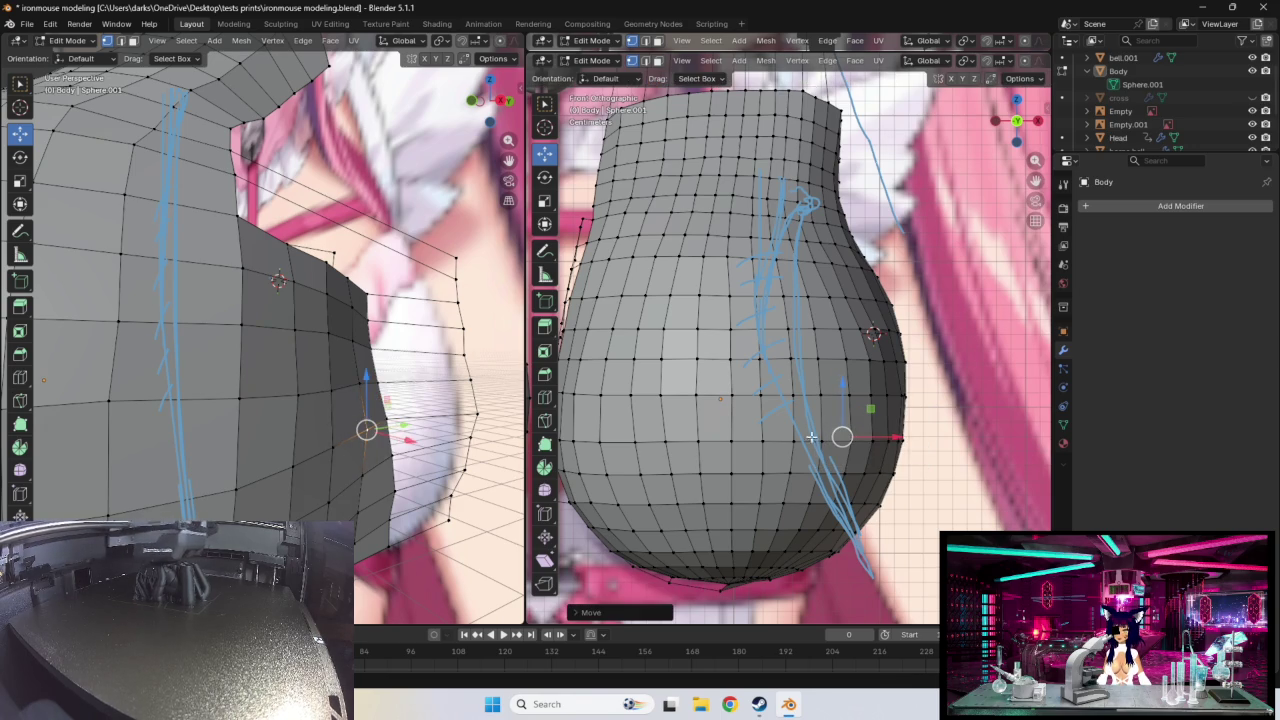
{"action": "left_click", "coordinate": [845, 469]}
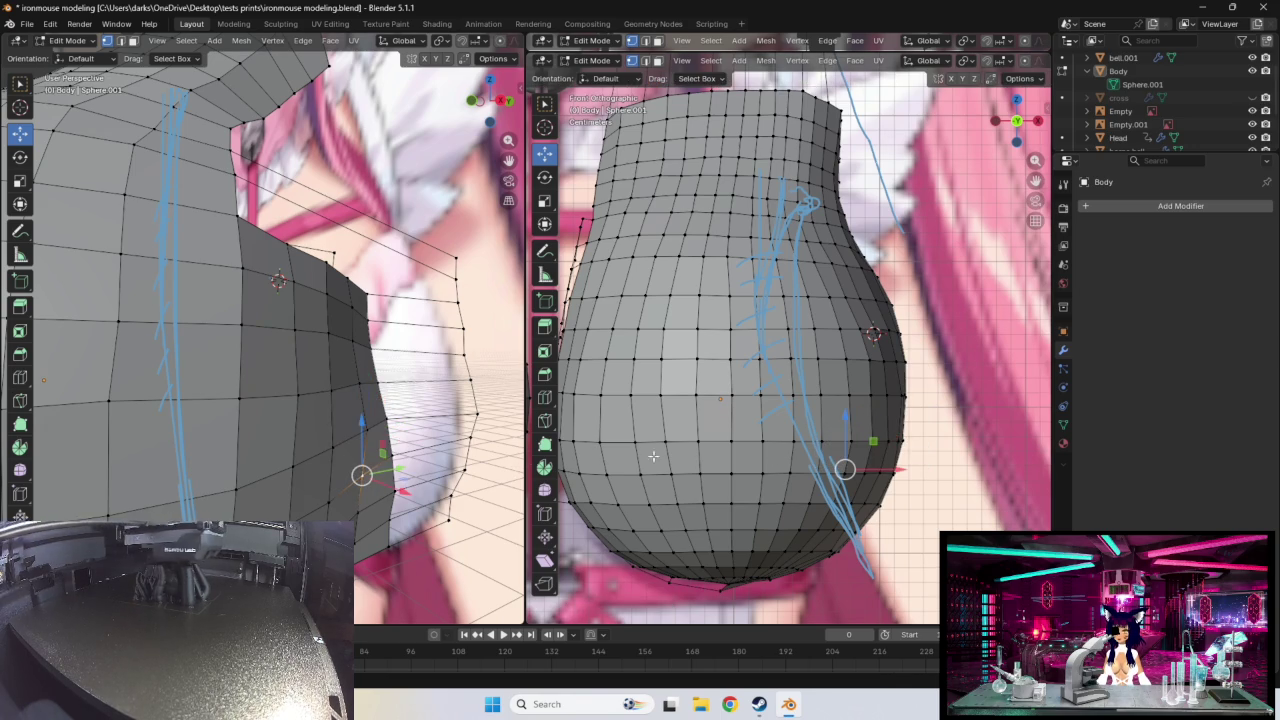
{"action": "left_click_drag", "start_coordinate": [845, 468], "coordinate": [848, 468]}
- Shift two vertices on the bottom curve up and outward
{"action": "left_click", "coordinate": [362, 510]}
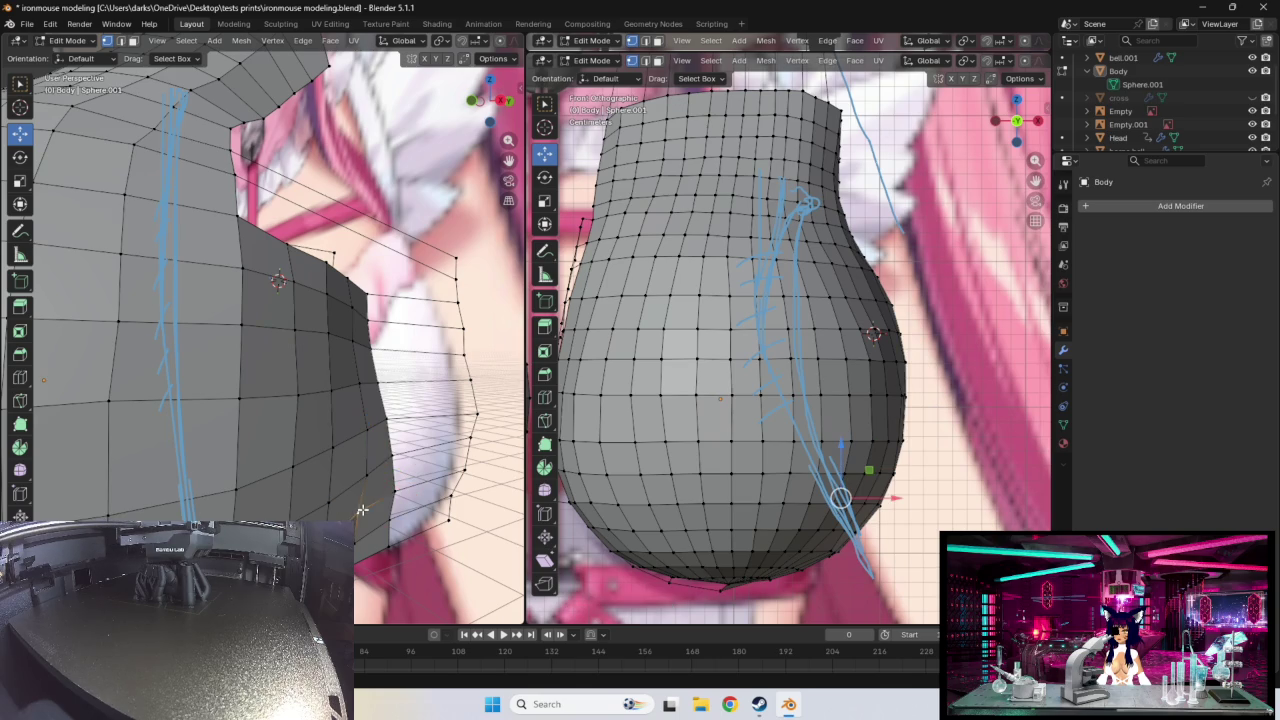
{"action": "left_click_drag", "start_coordinate": [840, 496], "coordinate": [846, 497]}
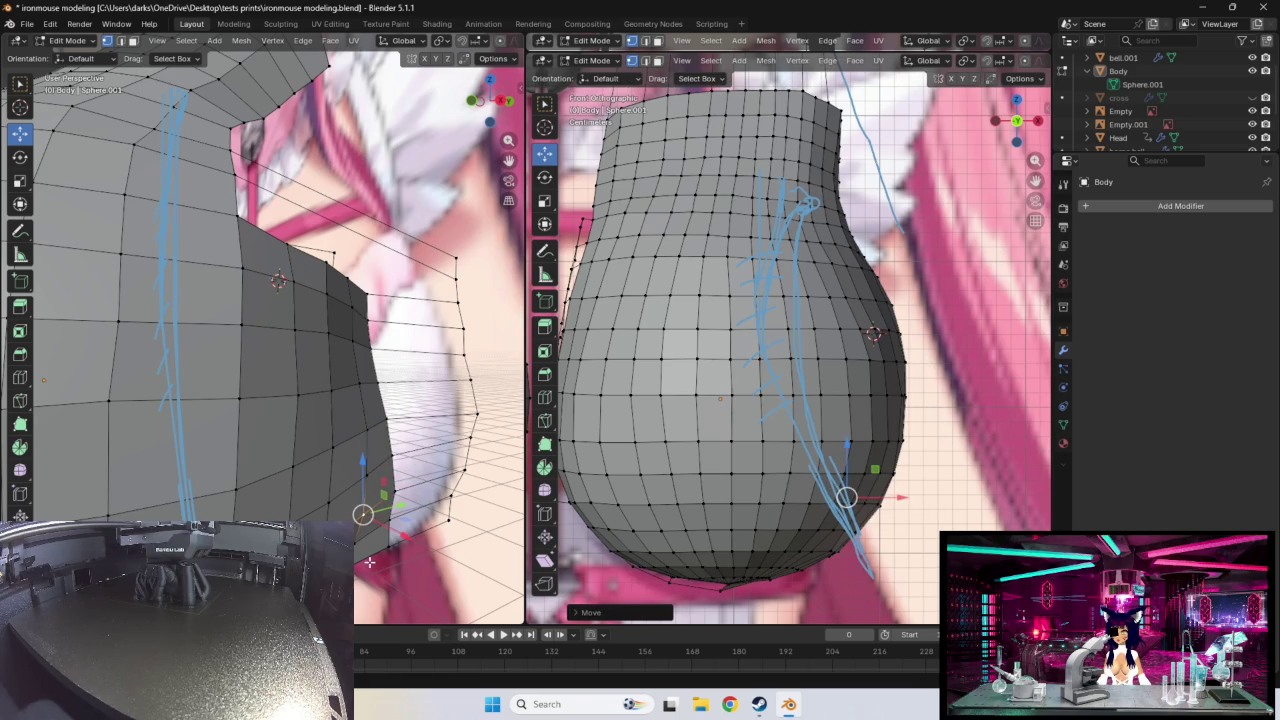
{"action": "middle_click_drag", "start_coordinate": [370, 560], "coordinate": [384, 518]}
{"action": "left_click", "coordinate": [384, 518]}
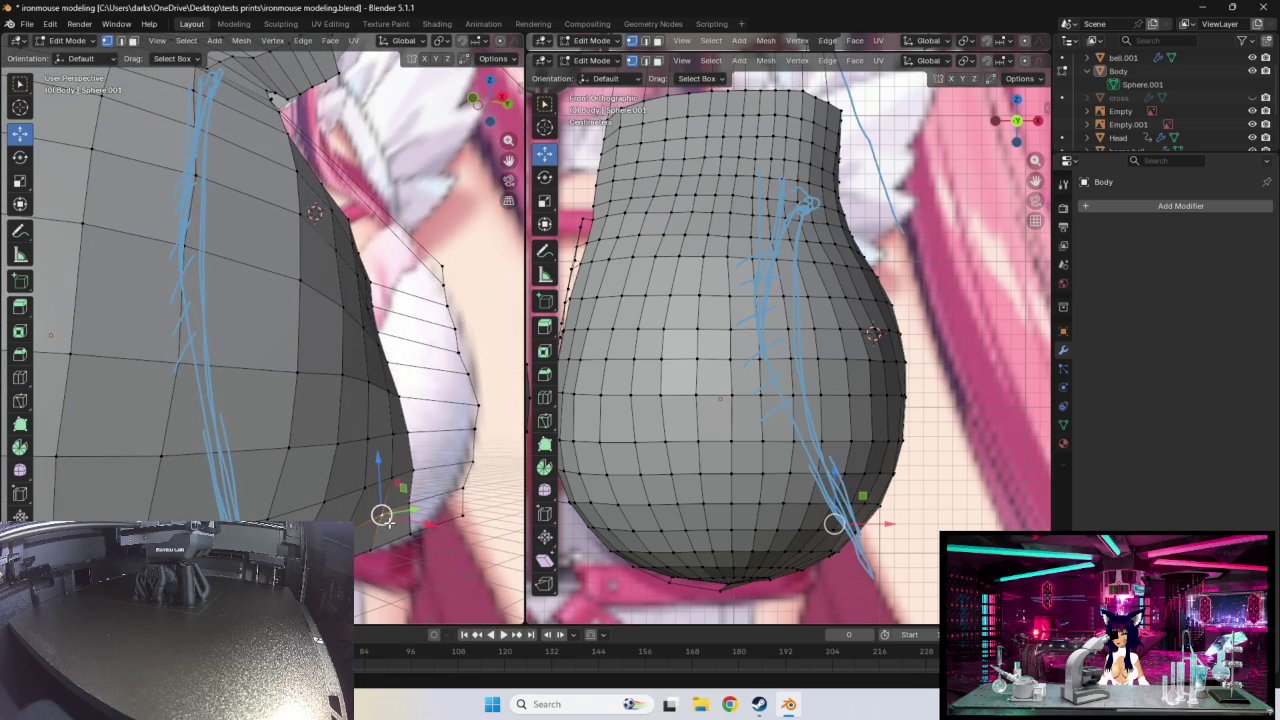
{"action": "left_click_drag", "start_coordinate": [834, 520], "coordinate": [836, 522]}
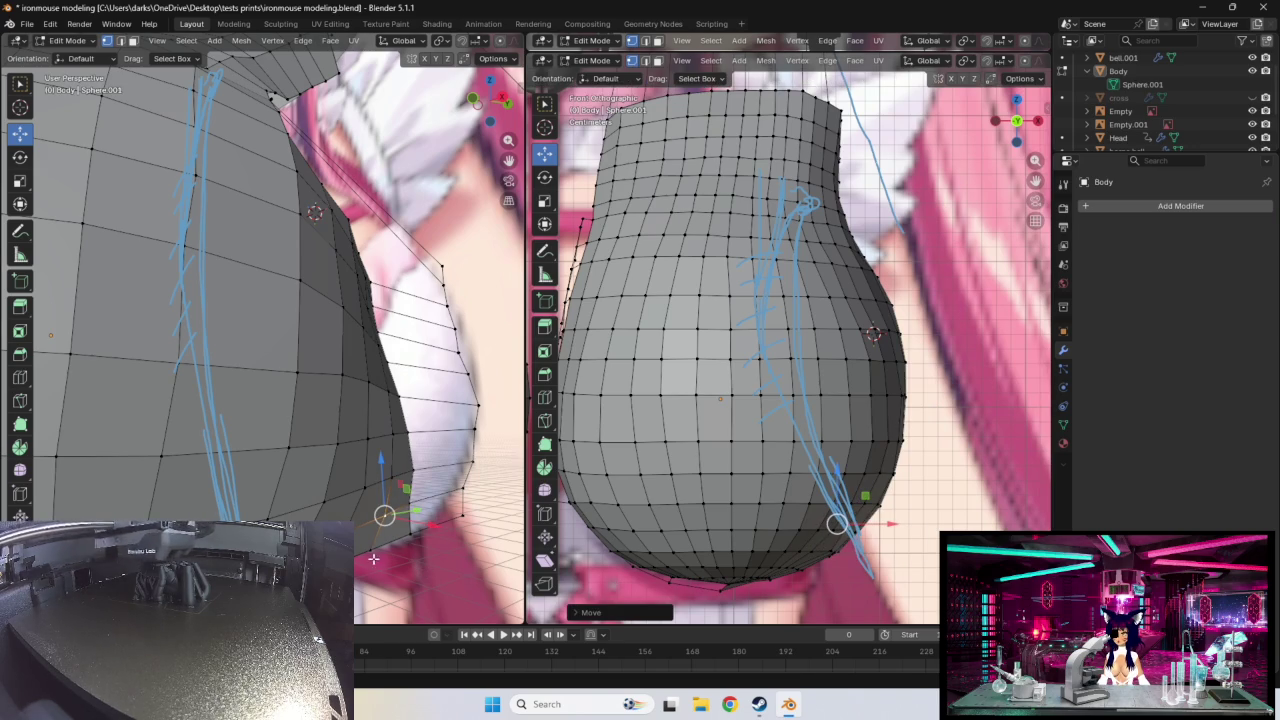
{"action": "middle_click_drag", "start_coordinate": [390, 545], "coordinate": [418, 535]}
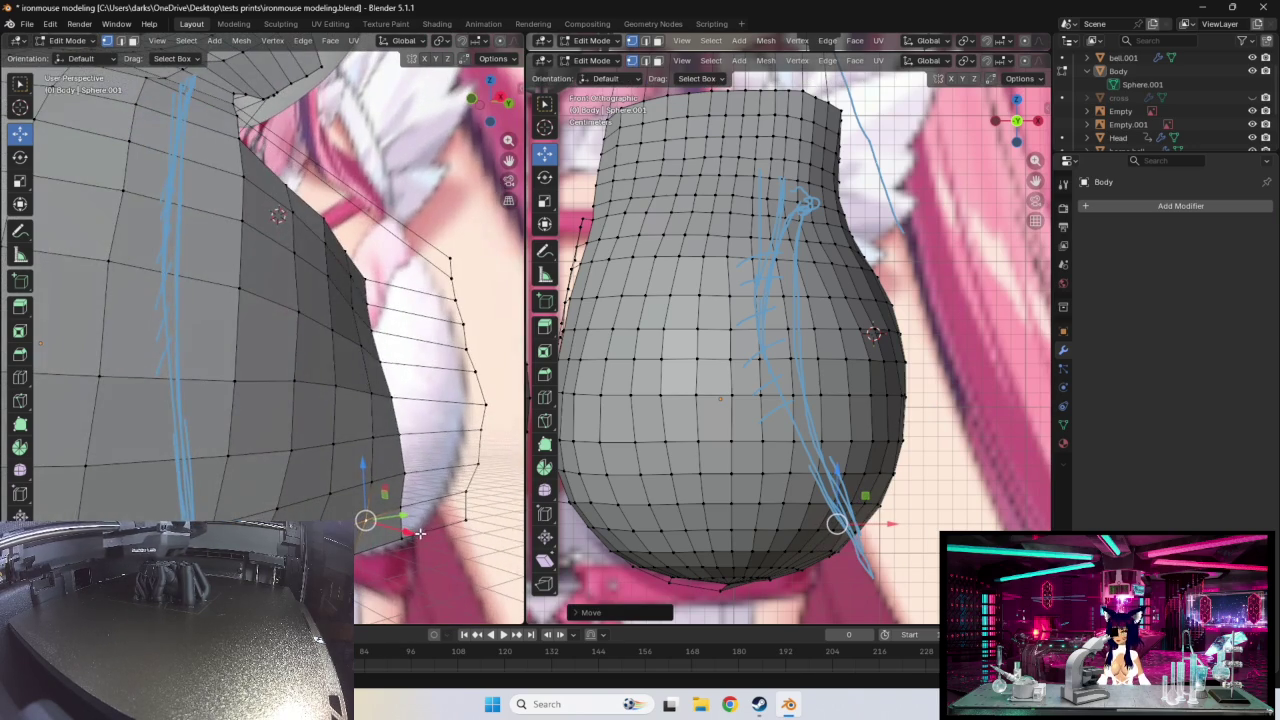
{"action": "left_click_drag", "start_coordinate": [365, 519], "coordinate": [402, 473]}
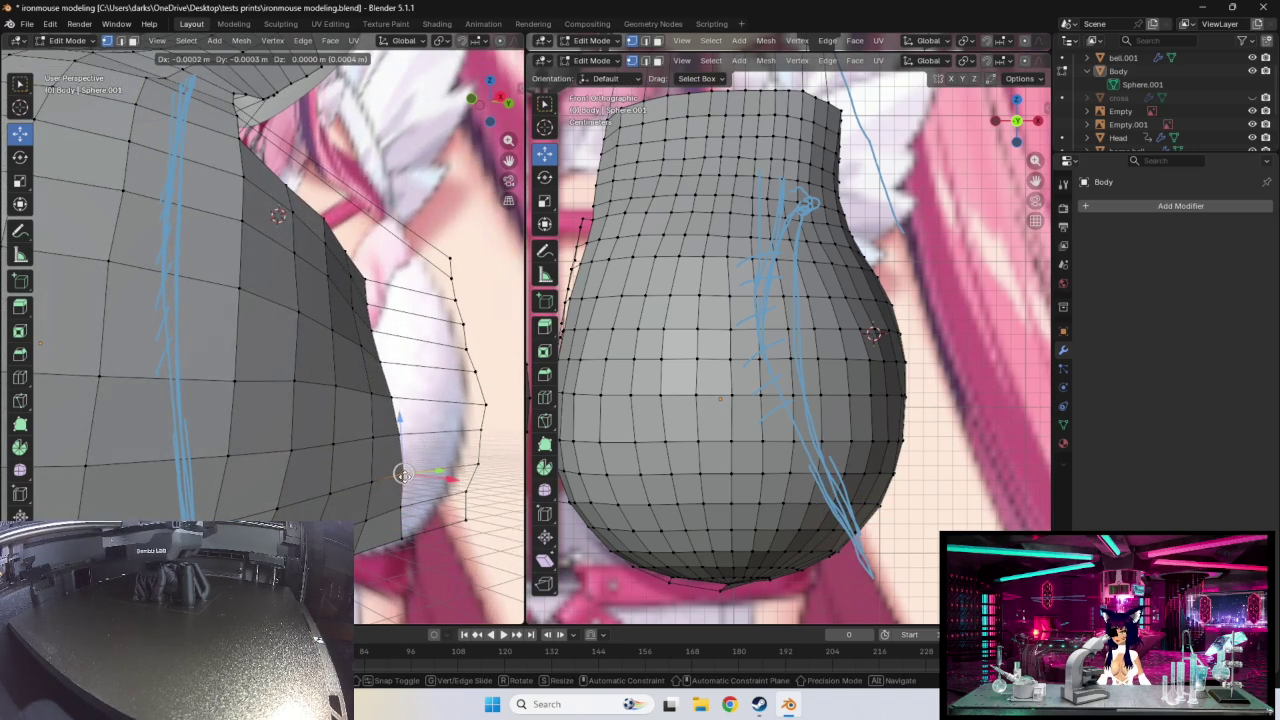
{"action": "middle_click_drag", "start_coordinate": [402, 473], "coordinate": [382, 487]}
- Pull the upper side vertex upward with G and nudge the next one
{"action": "left_click", "coordinate": [240, 401]}
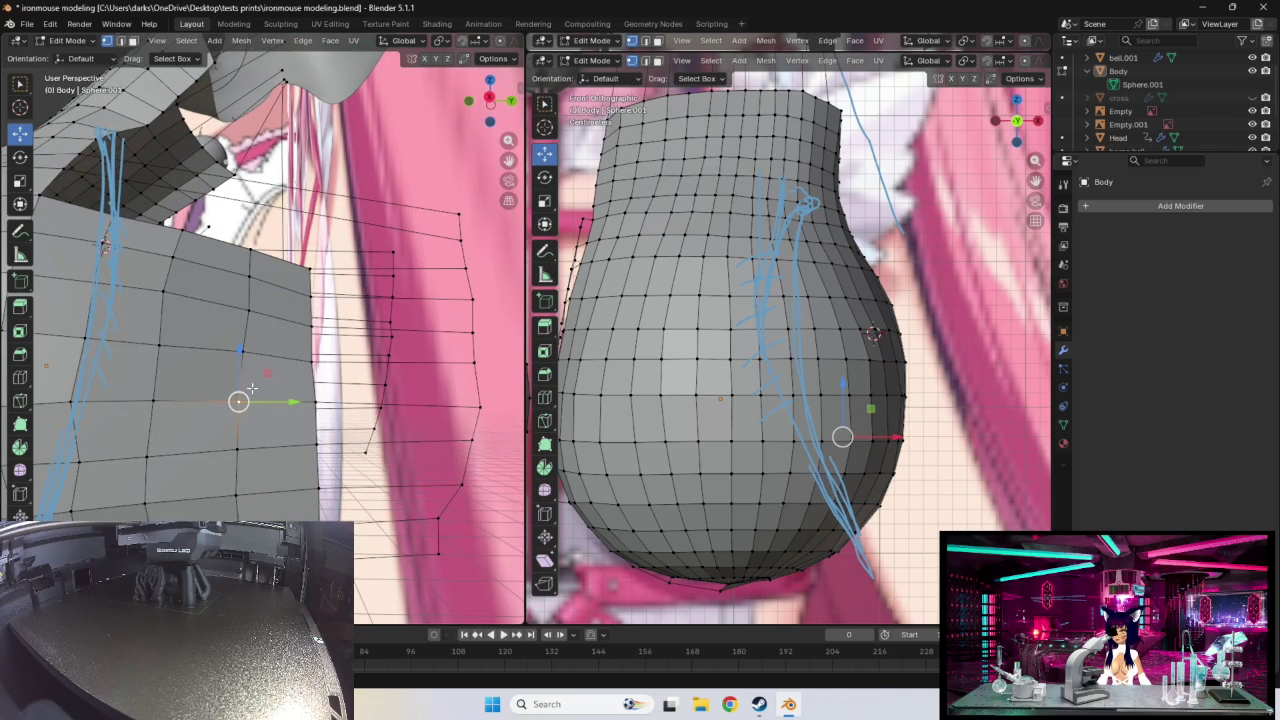
{"action": "left_click", "coordinate": [166, 293]}
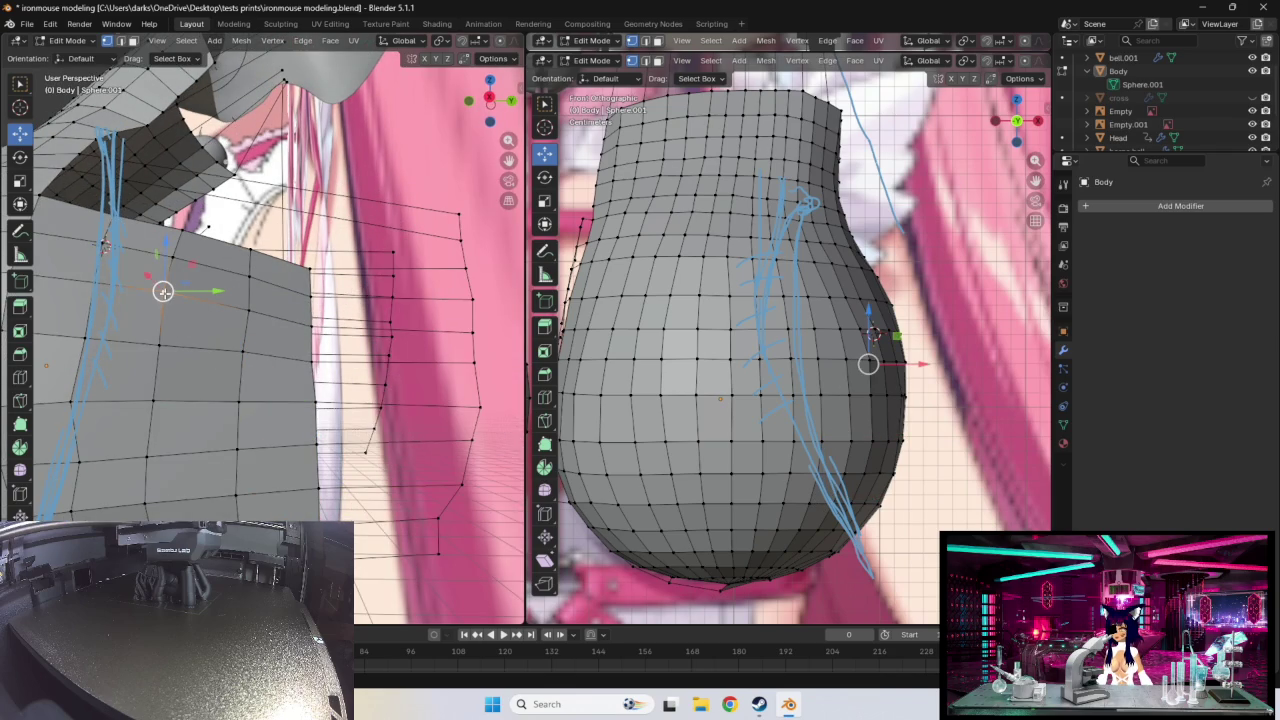
{"action": "key", "text": "g"}
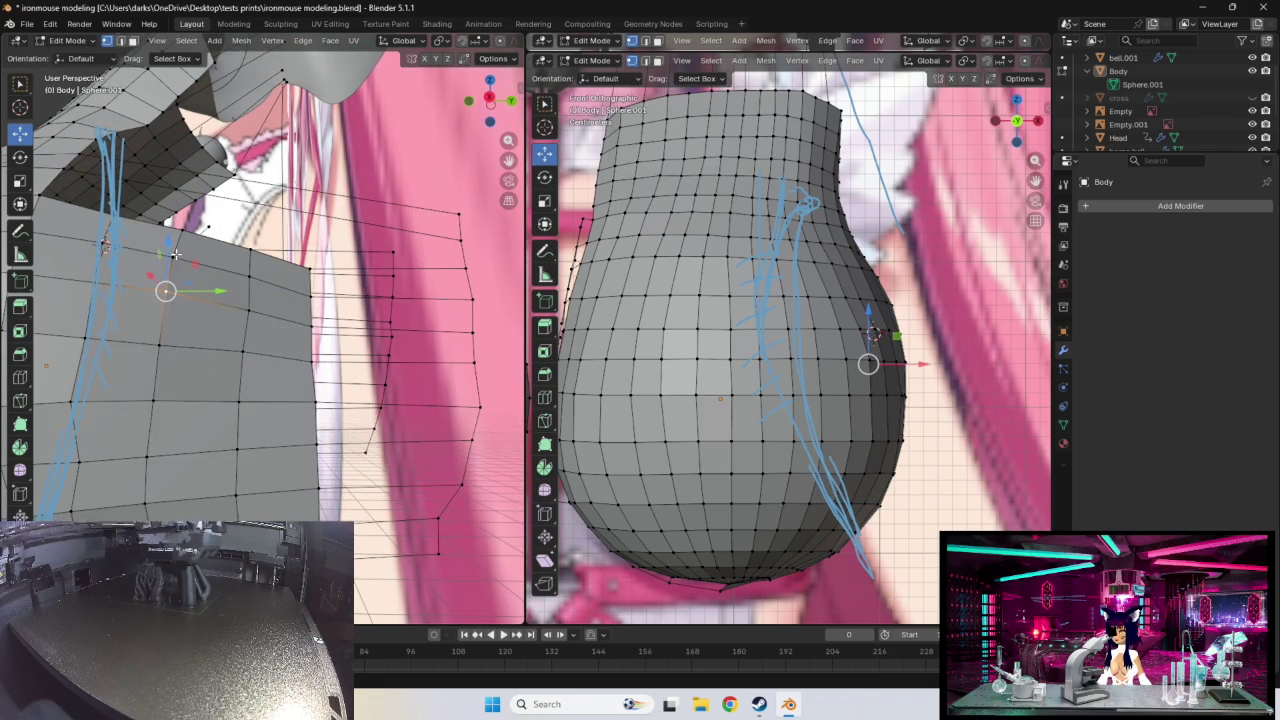
{"action": "left_click_drag", "start_coordinate": [166, 291], "coordinate": [178, 229]}
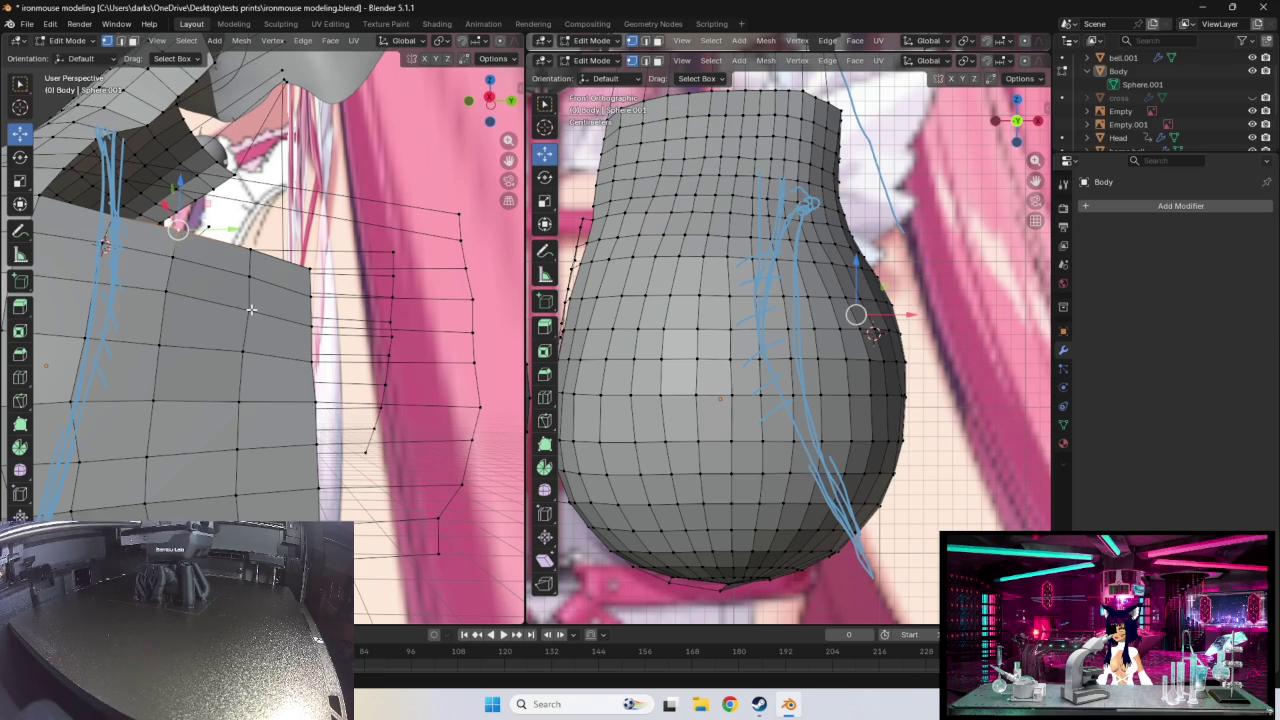
{"action": "left_click", "coordinate": [244, 352]}
{"action": "left_click_drag", "start_coordinate": [244, 352], "coordinate": [244, 352]}
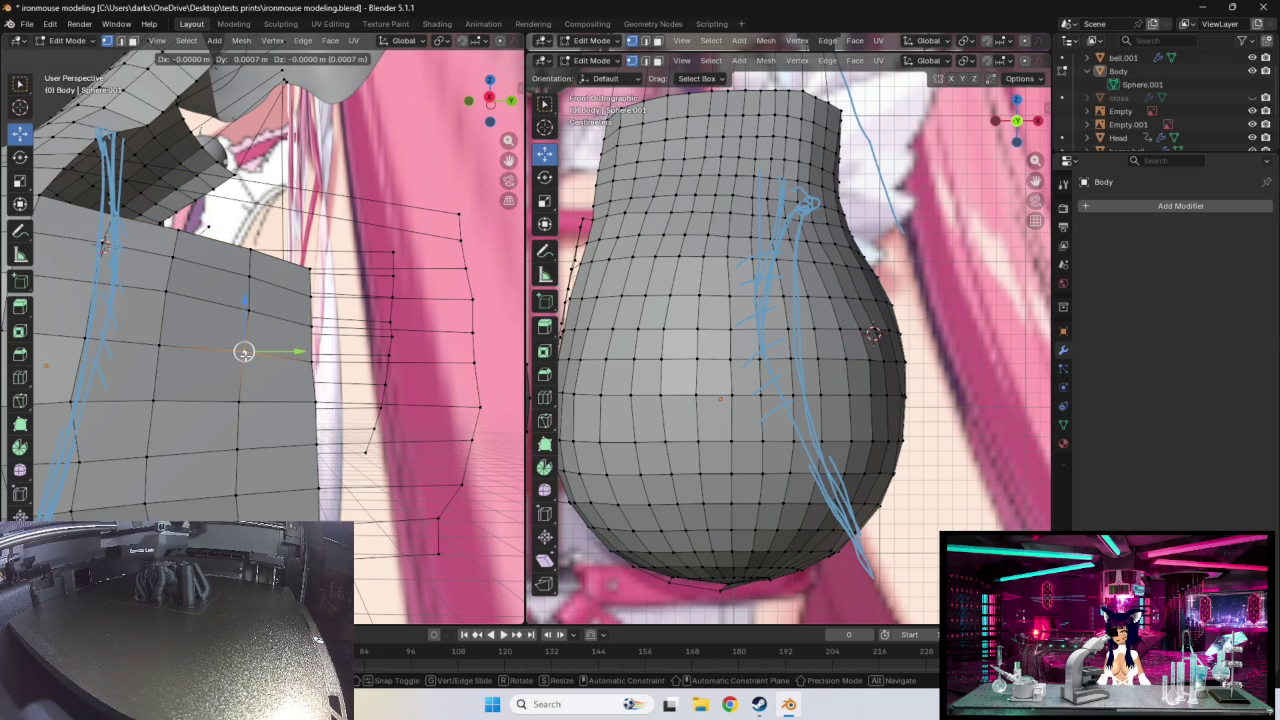
- Refine the remaining vertices down the column and the side wall toward the outline
{"action": "left_click", "coordinate": [243, 401]}
{"action": "left_click_drag", "start_coordinate": [243, 401], "coordinate": [243, 401]}
{"action": "left_click", "coordinate": [240, 449]}
{"action": "left_click_drag", "start_coordinate": [240, 449], "coordinate": [240, 449]}
{"action": "left_click", "coordinate": [231, 496]}
{"action": "left_click_drag", "start_coordinate": [236, 500], "coordinate": [241, 520]}
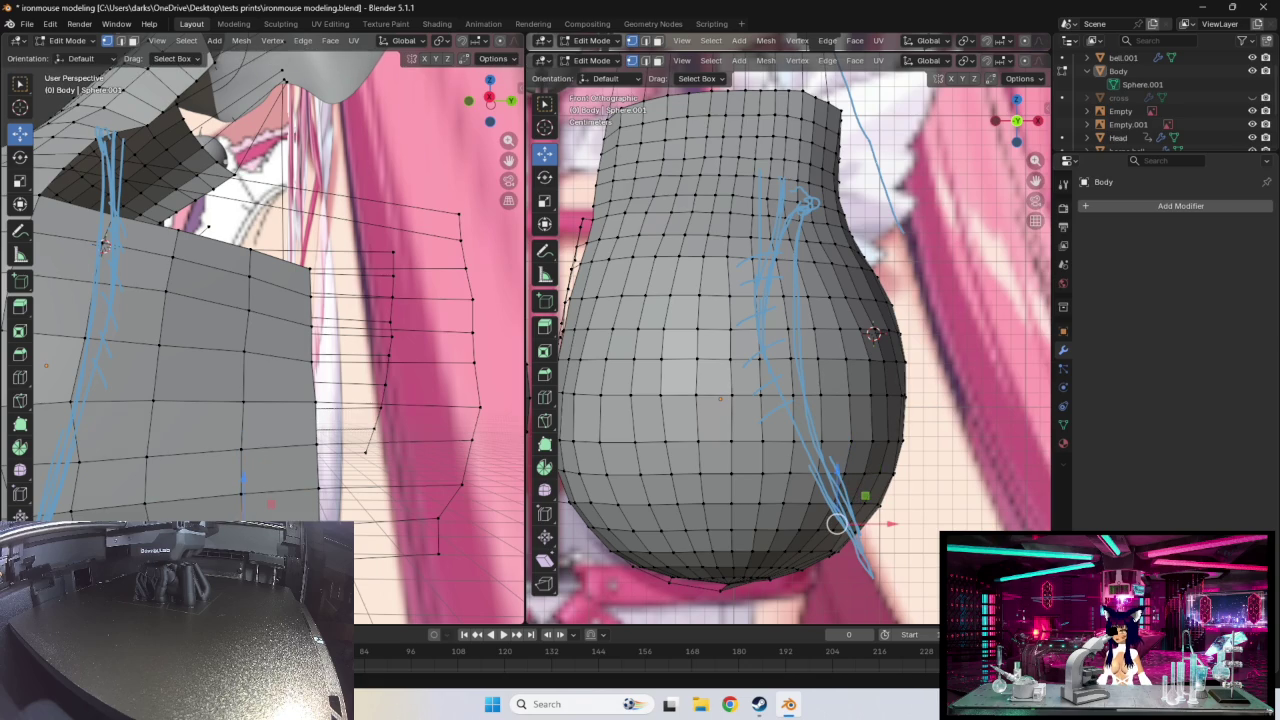
{"action": "mouse_move", "coordinate": [190, 512]}
{"action": "middle_mouse_down"}
{"action": "mouse_move", "coordinate": [260, 514]}
{"action": "mouse_move", "coordinate": [178, 462]}
{"action": "middle_mouse_up"}
{"action": "left_click", "coordinate": [175, 452]}
{"action": "left_click_drag", "start_coordinate": [175, 452], "coordinate": [170, 453]}
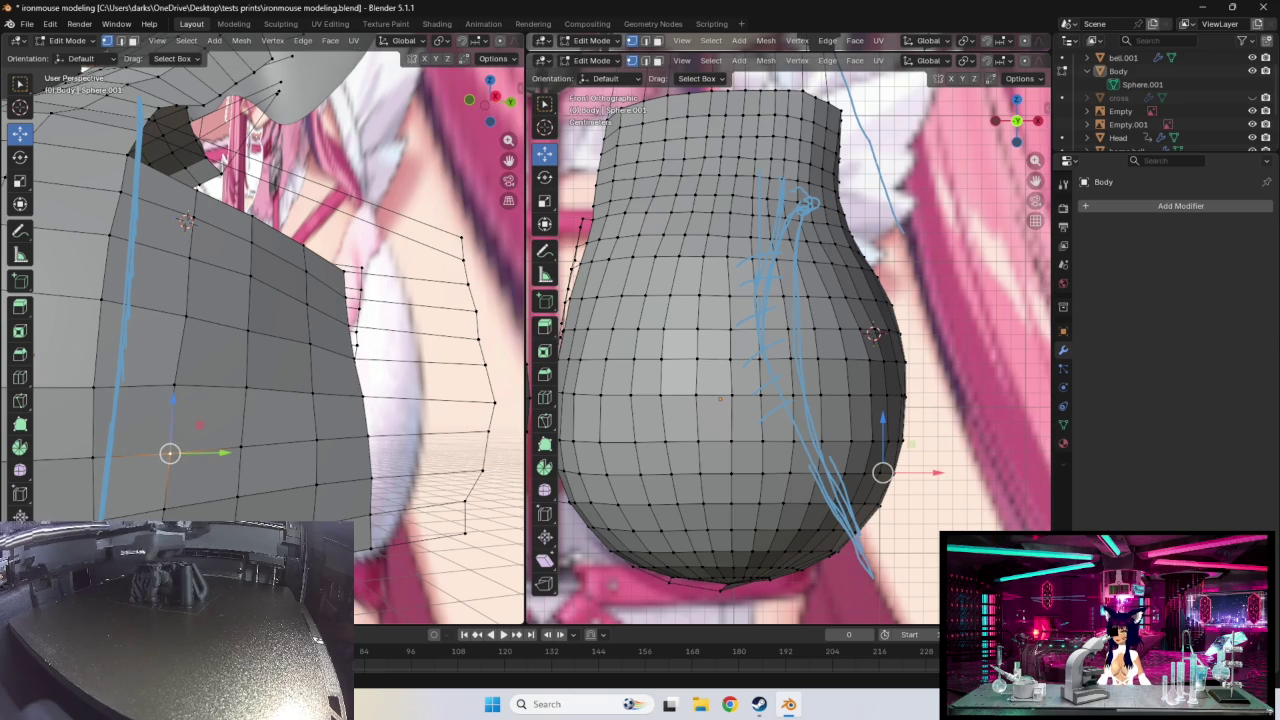
- Confirm the previous vertex, then move a body side vertex and a flank vertex upward into place
{"action": "left_click", "coordinate": [838, 551]}
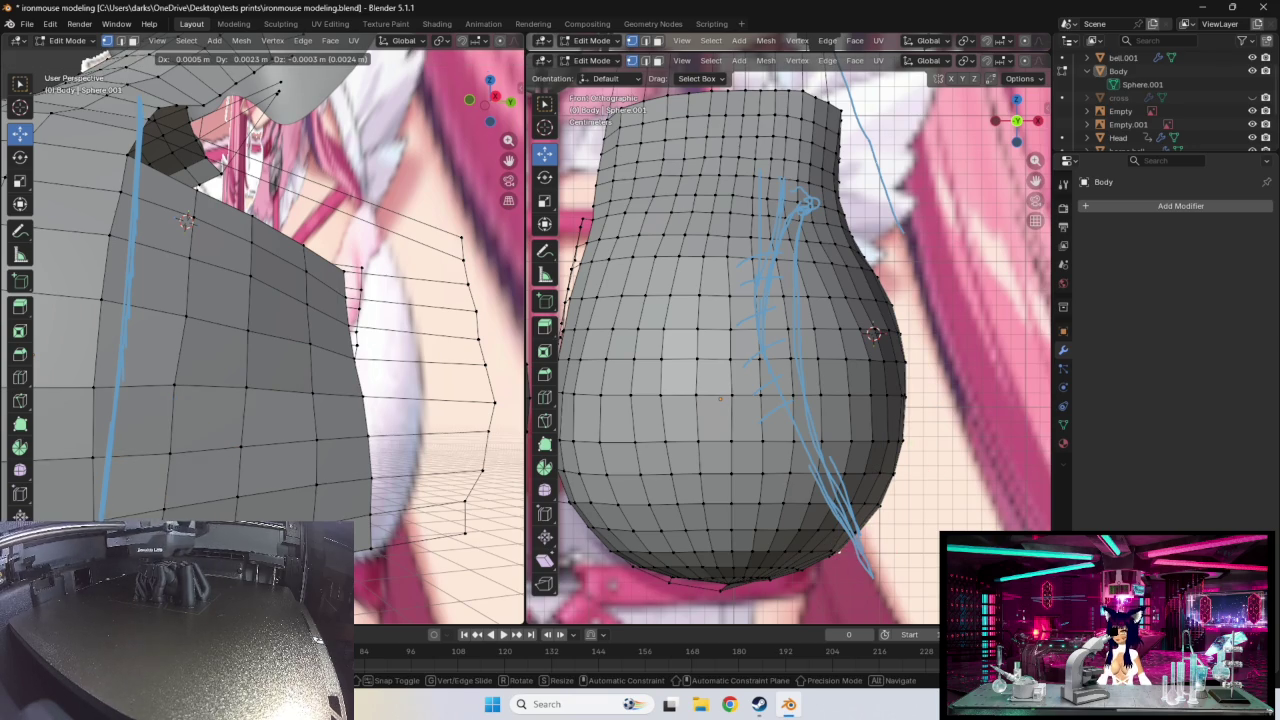
{"action": "left_click_drag", "start_coordinate": [160, 500], "coordinate": [160, 500]}
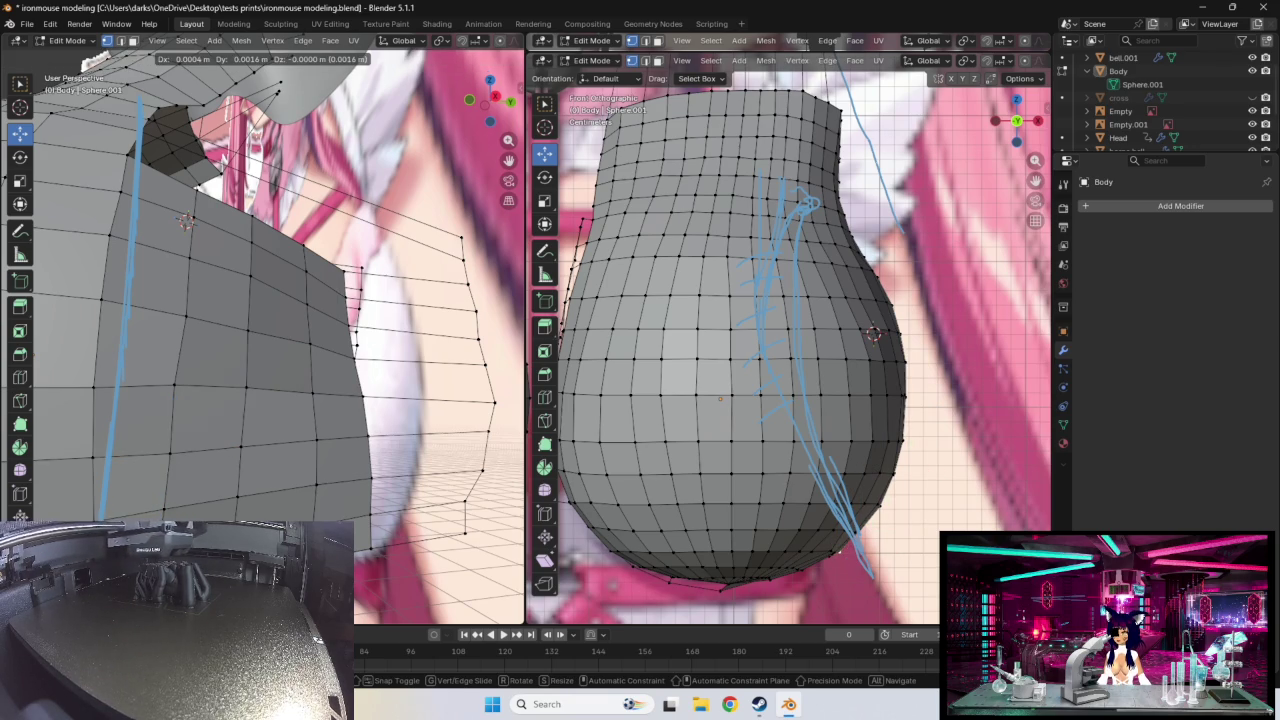
{"action": "mouse_move", "coordinate": [260, 300]}
{"action": "middle_mouse_down"}
{"action": "mouse_move", "coordinate": [300, 310]}
{"action": "mouse_move", "coordinate": [260, 312]}
{"action": "middle_mouse_up"}
{"action": "left_click", "coordinate": [161, 379]}
{"action": "mouse_move", "coordinate": [160, 375]}
{"action": "left_mouse_down"}
{"action": "mouse_move", "coordinate": [147, 374]}
{"action": "mouse_move", "coordinate": [155, 311]}
{"action": "left_mouse_up"}
- Pull a right-edge vertex up and right, then move a neighbouring right-flank vertex toward the outline
{"action": "left_click", "coordinate": [161, 265]}
{"action": "left_click_drag", "start_coordinate": [162, 264], "coordinate": [157, 264]}
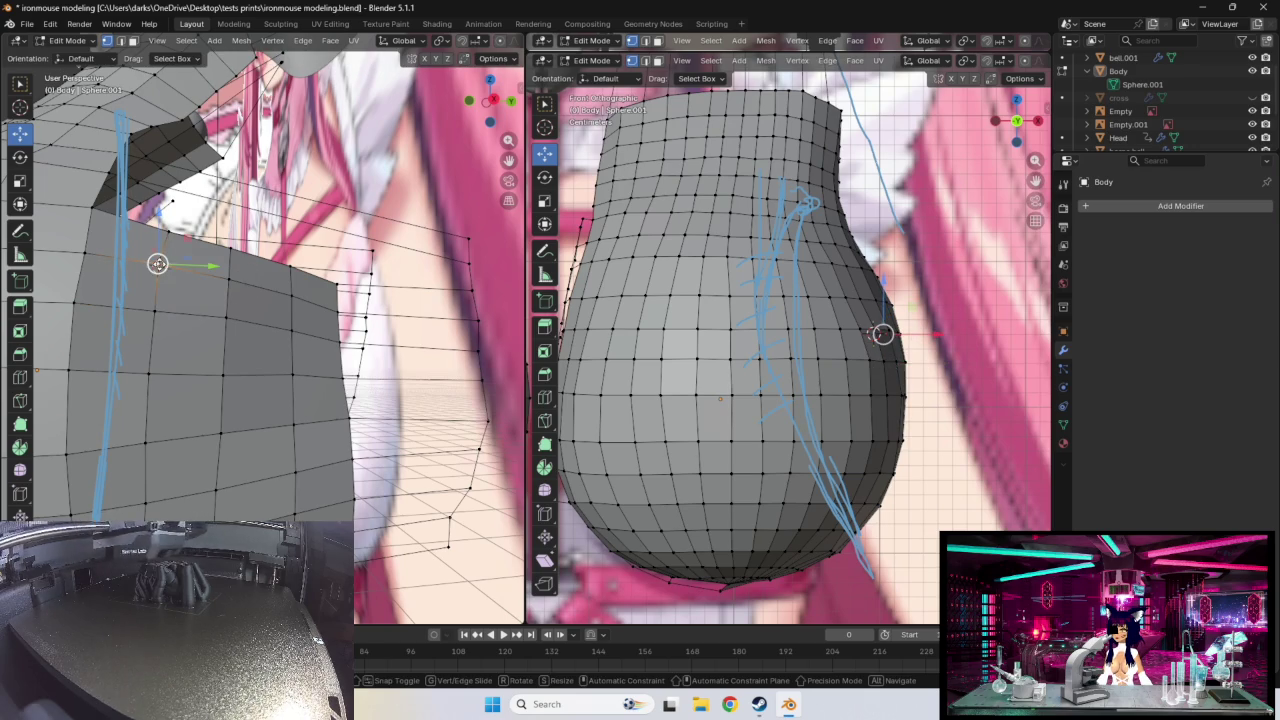
{"action": "left_click_drag", "start_coordinate": [158, 264], "coordinate": [165, 231]}
{"action": "mouse_move", "coordinate": [251, 320]}
{"action": "middle_mouse_down"}
{"action": "mouse_move", "coordinate": [263, 283]}
{"action": "mouse_move", "coordinate": [294, 286]}
{"action": "middle_mouse_up"}
{"action": "left_click", "coordinate": [300, 282]}
{"action": "left_click_drag", "start_coordinate": [300, 282], "coordinate": [296, 280]}
{"action": "middle_click_drag", "start_coordinate": [296, 280], "coordinate": [338, 323]}
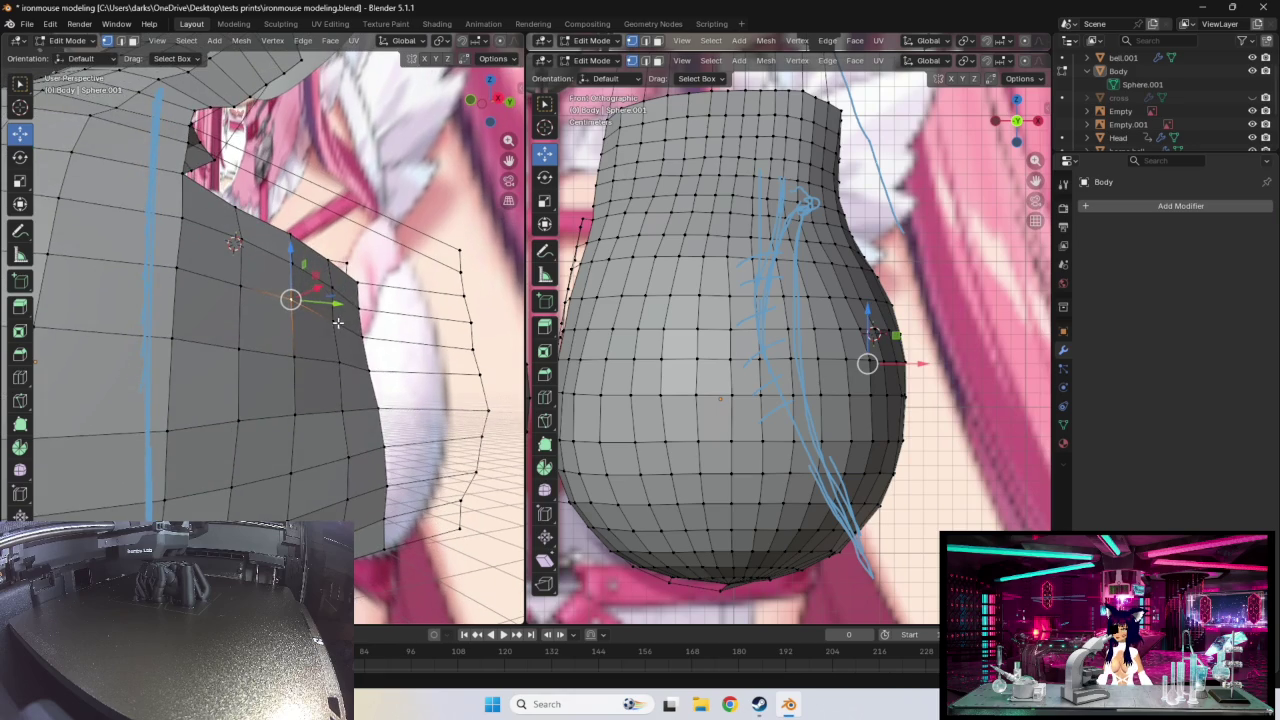
- Shift a side-edge vertex toward the reference outline, orbiting the left view to check it
{"action": "left_click_drag", "start_coordinate": [828, 370], "coordinate": [838, 362]}
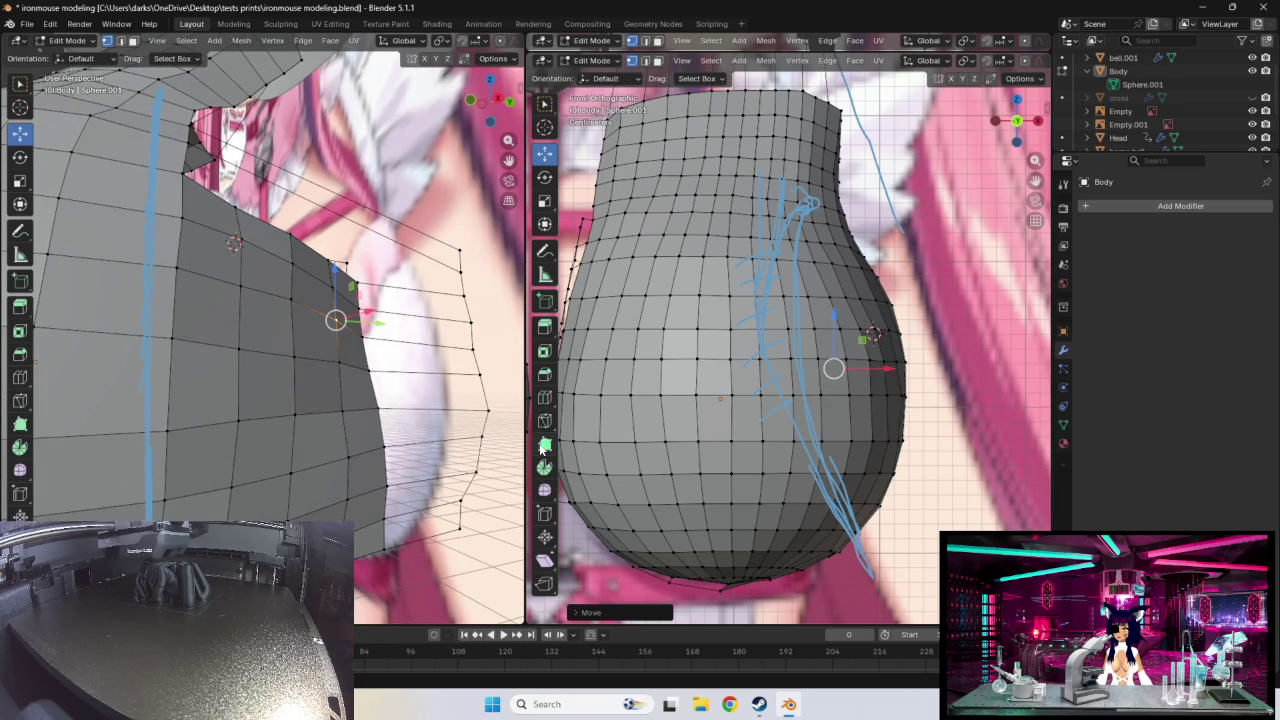
{"action": "middle_click_drag", "start_coordinate": [400, 385], "coordinate": [204, 384]}
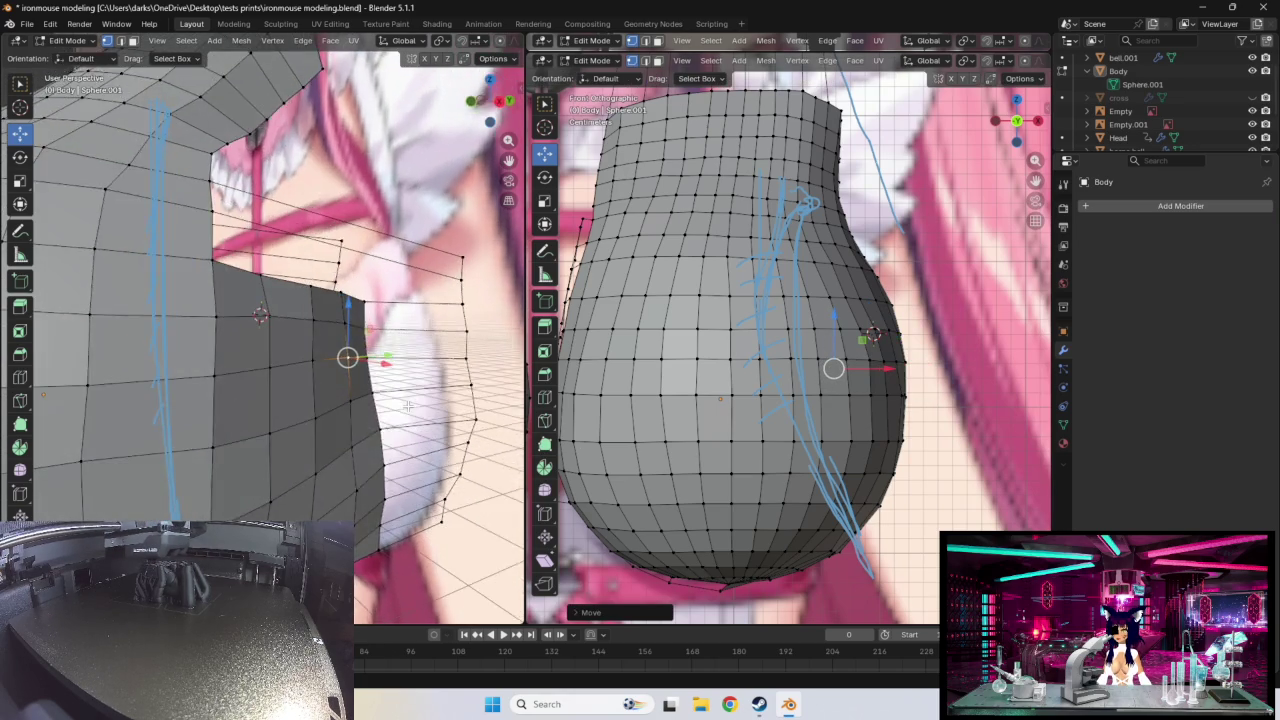
{"action": "left_click", "coordinate": [215, 349]}
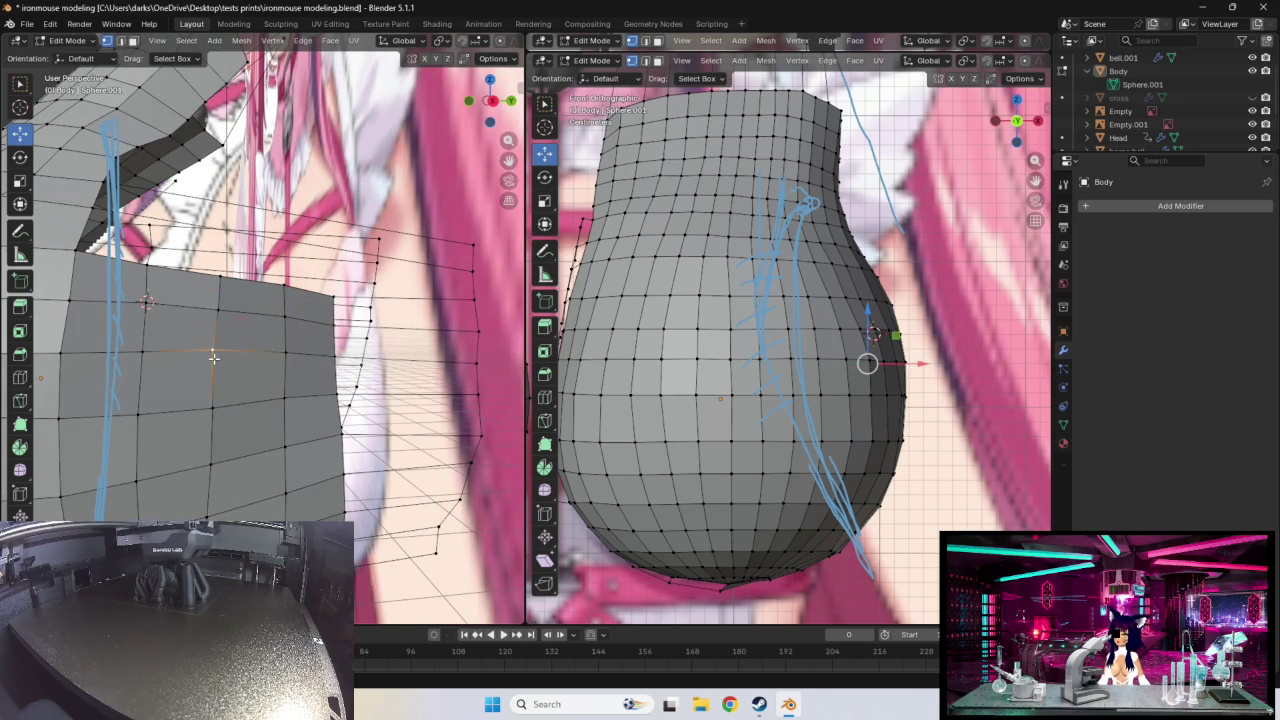
{"action": "middle_click_drag", "start_coordinate": [264, 391], "coordinate": [314, 380]}
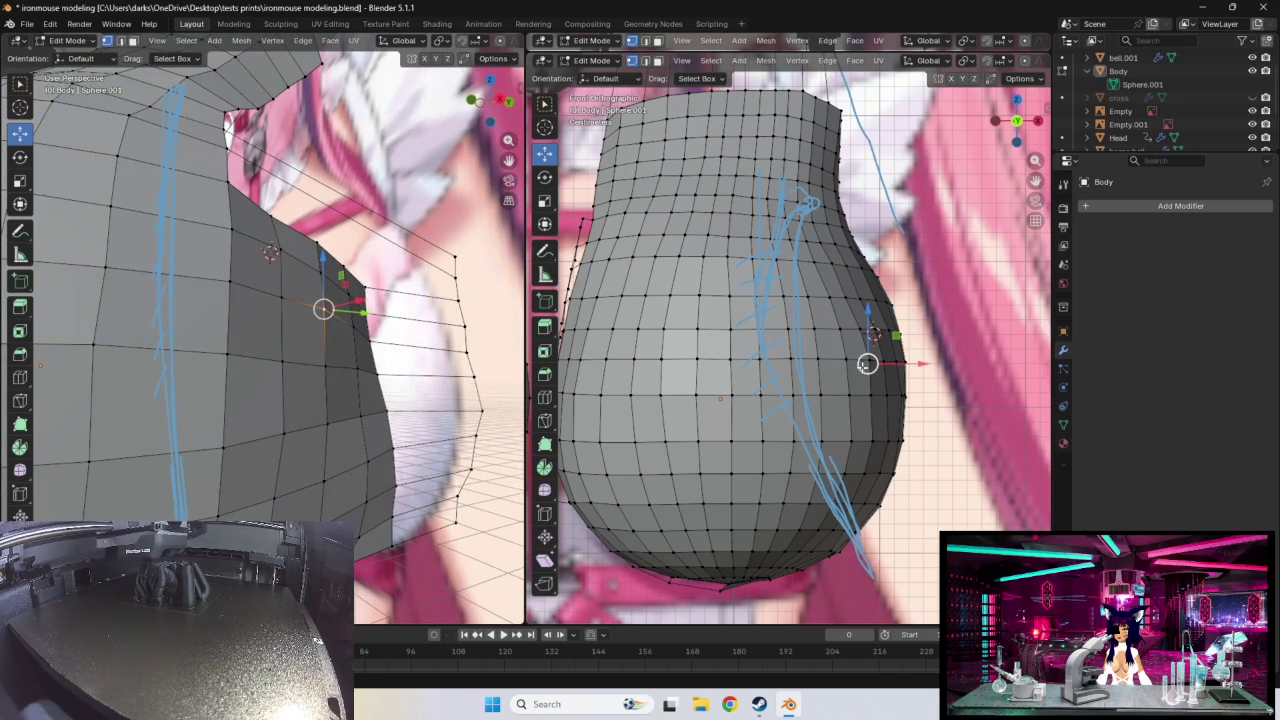
{"action": "left_click_drag", "start_coordinate": [867, 363], "coordinate": [865, 363]}
{"action": "mouse_move", "coordinate": [356, 394]}
{"action": "middle_mouse_down"}
{"action": "mouse_move", "coordinate": [357, 371]}
{"action": "mouse_move", "coordinate": [352, 388]}
{"action": "middle_mouse_up"}
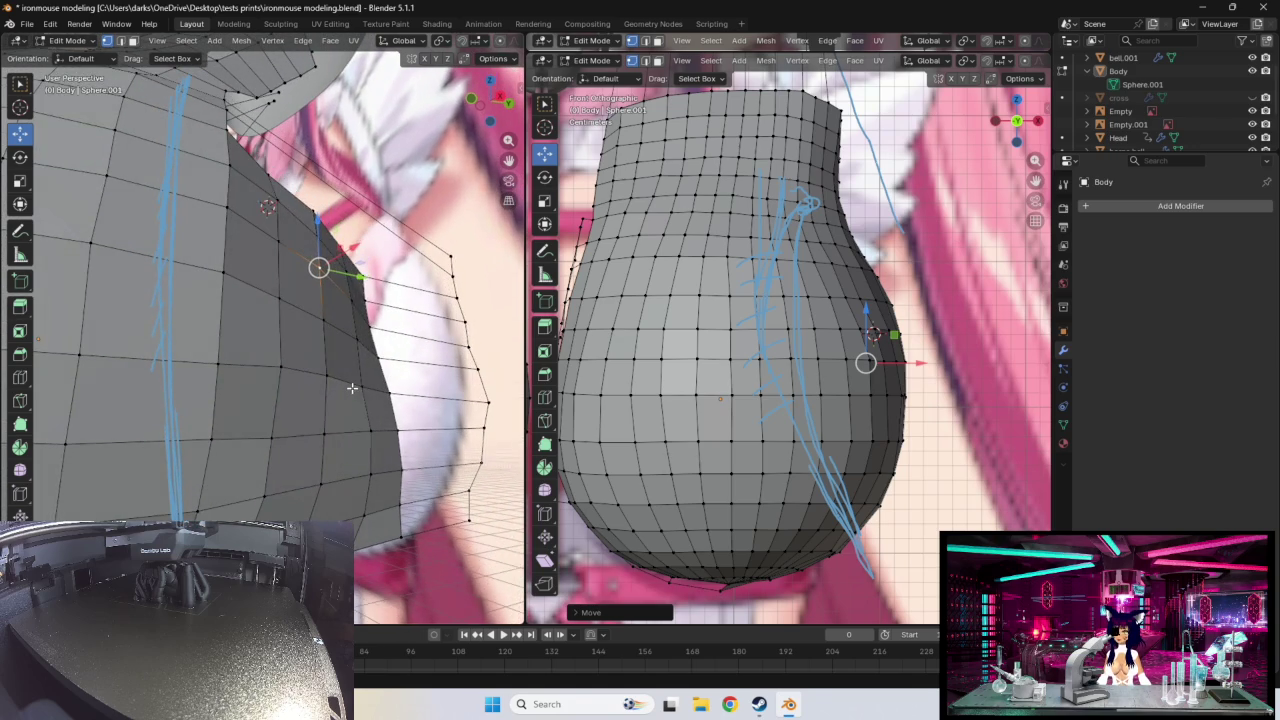
{"action": "mouse_move", "coordinate": [260, 497]}
{"action": "middle_mouse_down"}
{"action": "mouse_move", "coordinate": [292, 462]}
{"action": "mouse_move", "coordinate": [269, 455]}
{"action": "middle_mouse_up"}
- Move a low right-flank vertex up and outward, about 0.9 mm in X and 0.5 mm in Z
{"action": "left_click", "coordinate": [213, 445]}
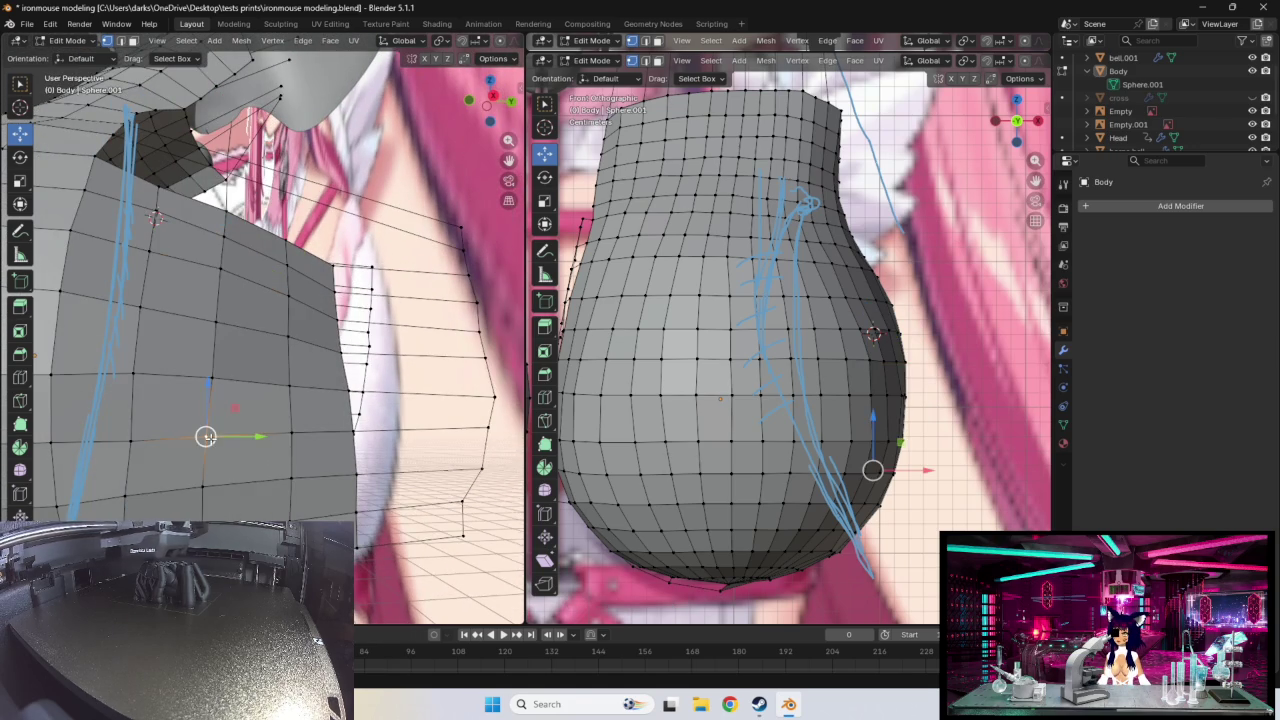
{"action": "left_click", "coordinate": [206, 487]}
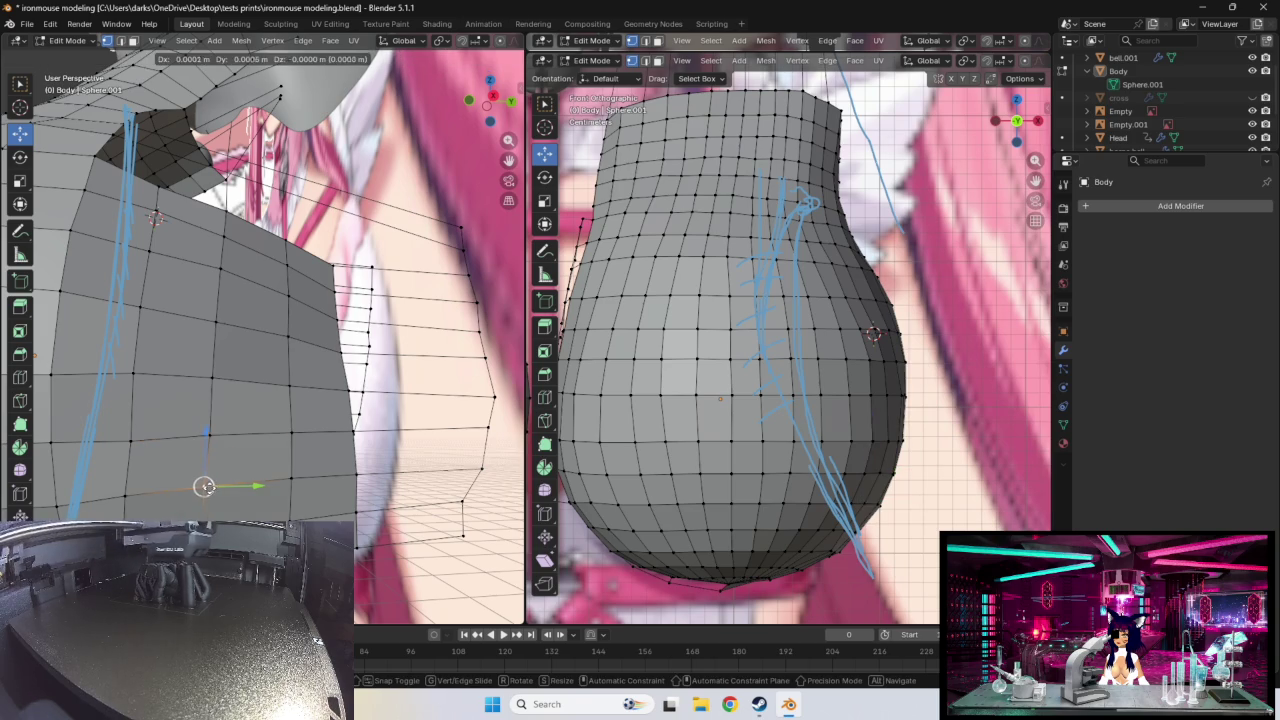
{"action": "left_click", "coordinate": [829, 549]}
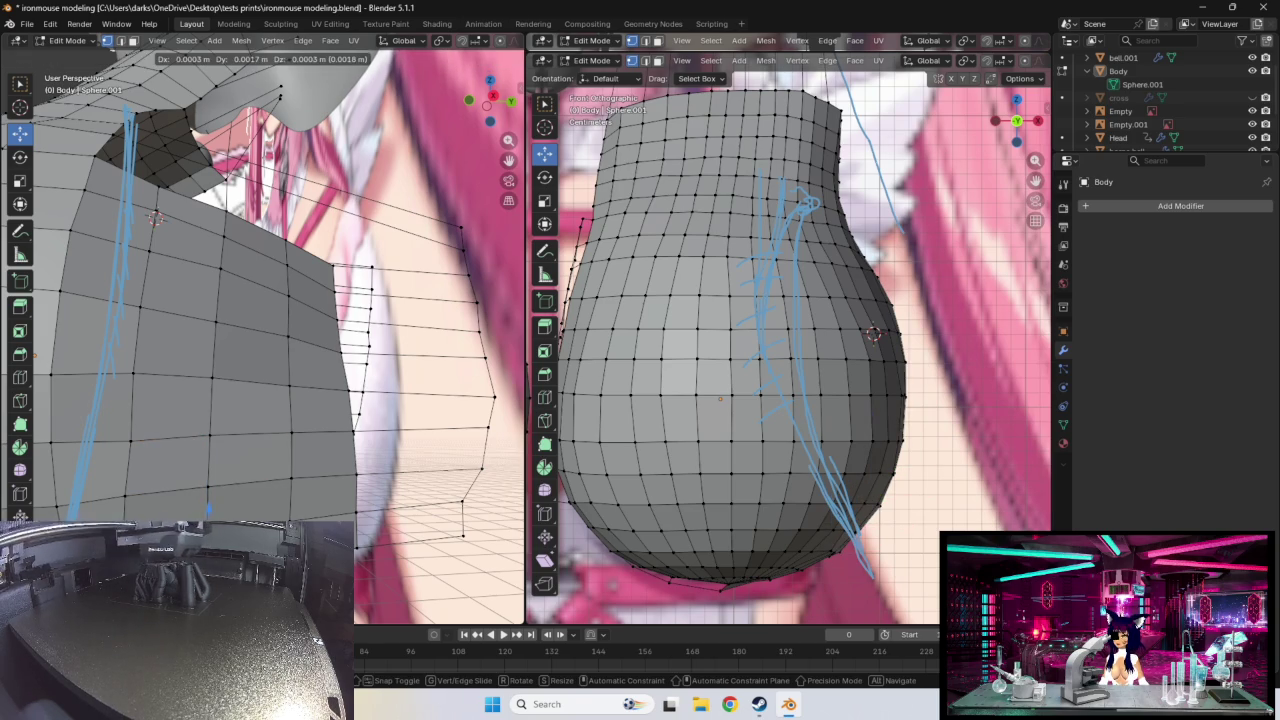
{"action": "left_click_drag", "start_coordinate": [829, 549], "coordinate": [859, 528]}
{"action": "left_click_drag", "start_coordinate": [130, 490], "coordinate": [128, 495]}
{"action": "mouse_move", "coordinate": [147, 508]}
{"action": "middle_mouse_down"}
{"action": "mouse_move", "coordinate": [151, 458]}
{"action": "mouse_move", "coordinate": [289, 486]}
{"action": "mouse_move", "coordinate": [303, 511]}
{"action": "mouse_move", "coordinate": [203, 507]}
{"action": "middle_mouse_up"}
{"action": "left_click_drag", "start_coordinate": [203, 507], "coordinate": [189, 511]}
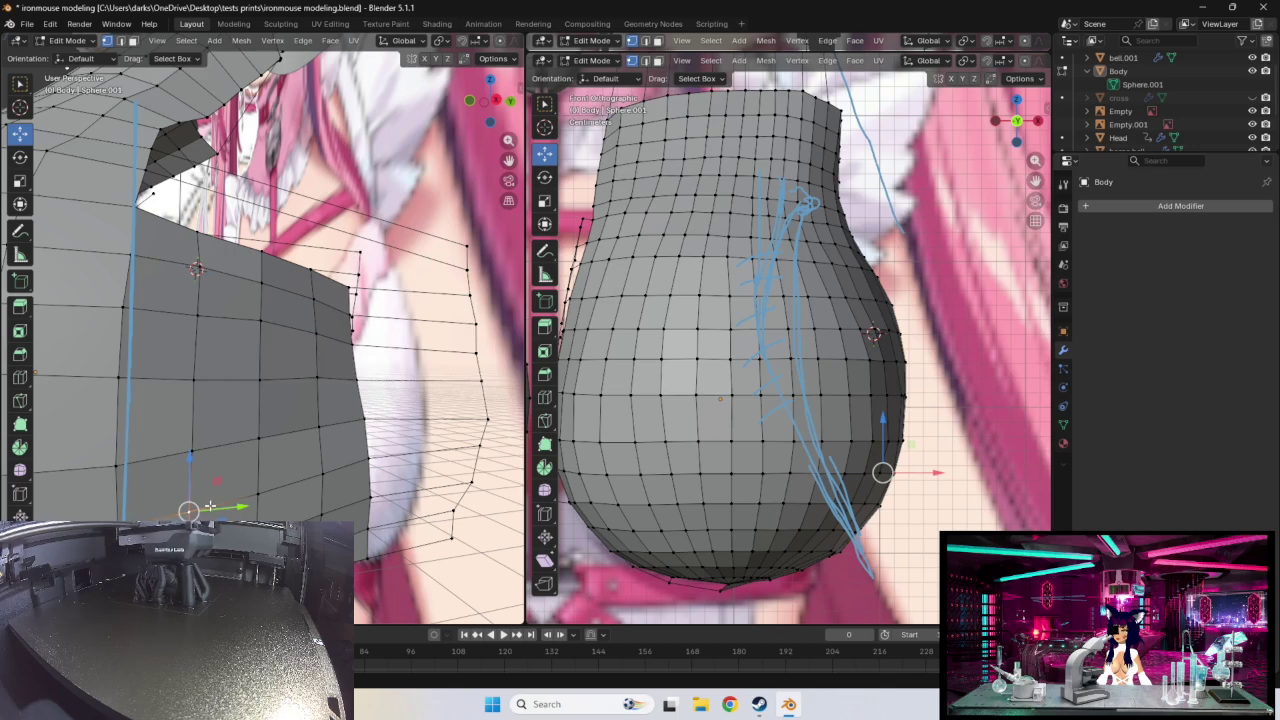
{"action": "left_click_drag", "start_coordinate": [883, 472], "coordinate": [885, 473]}
{"action": "mouse_move", "coordinate": [360, 437]}
{"action": "middle_mouse_down"}
{"action": "mouse_move", "coordinate": [389, 446]}
{"action": "mouse_move", "coordinate": [337, 408]}
{"action": "mouse_move", "coordinate": [92, 330]}
{"action": "middle_mouse_up"}
- Select a top-edge vertex and reposition a side vertex to match the reference
{"action": "middle_click_drag", "start_coordinate": [296, 416], "coordinate": [233, 403]}
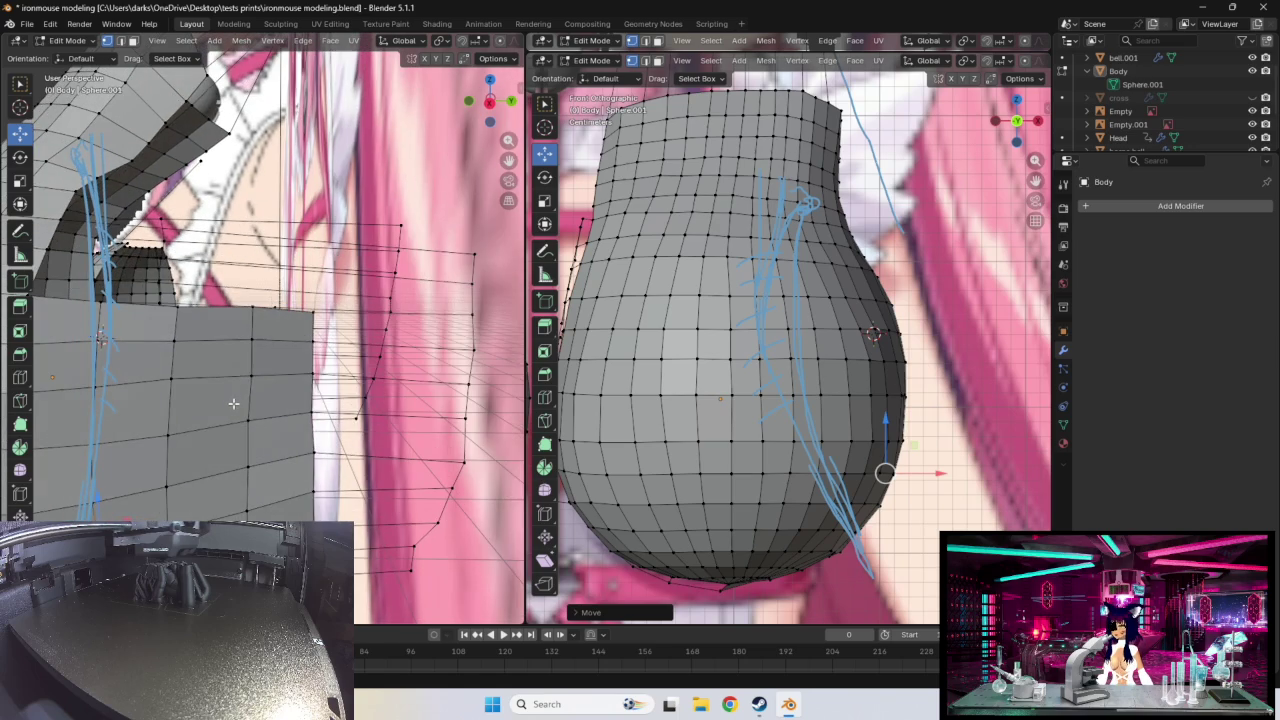
{"action": "left_click", "coordinate": [251, 311]}
{"action": "mouse_move", "coordinate": [261, 364]}
{"action": "middle_mouse_down"}
{"action": "mouse_move", "coordinate": [257, 354]}
{"action": "mouse_move", "coordinate": [251, 381]}
{"action": "middle_mouse_up"}
{"action": "left_click", "coordinate": [164, 353]}
{"action": "left_click_drag", "start_coordinate": [164, 353], "coordinate": [164, 353]}
{"action": "left_click", "coordinate": [167, 315]}
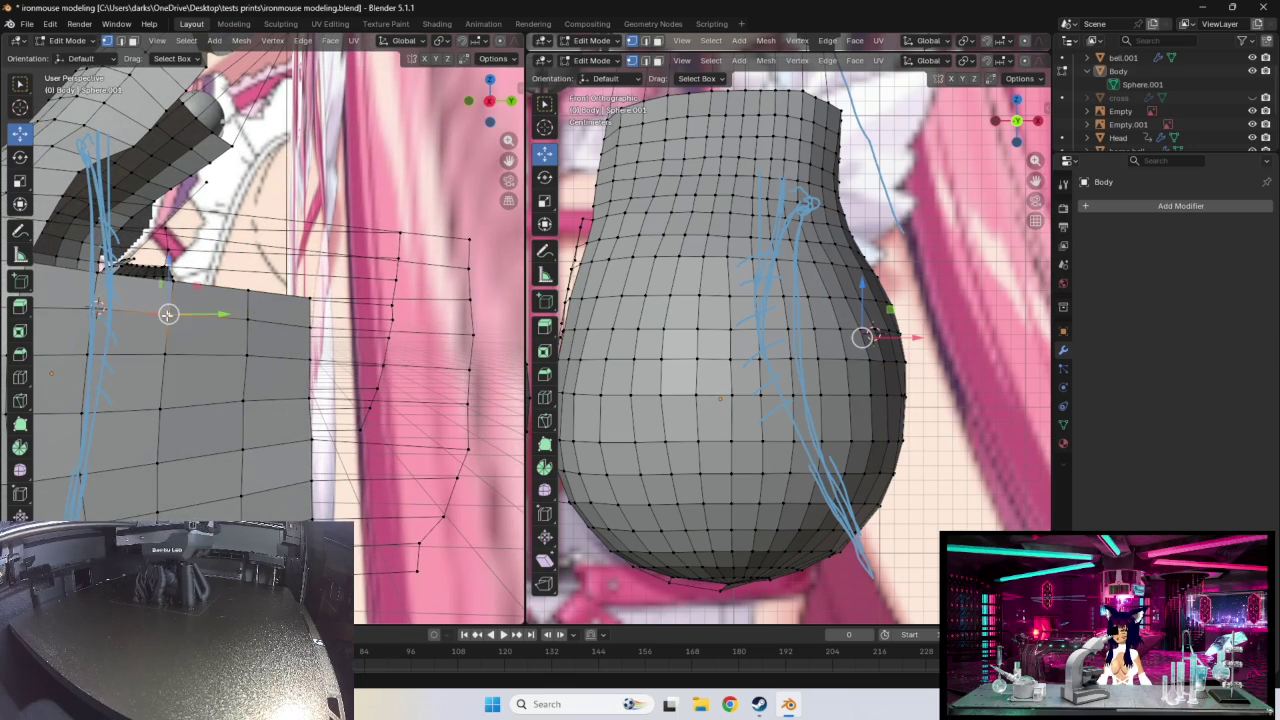
- Reposition the next two side vertices to match the reference outline
{"action": "middle_click_drag", "start_coordinate": [168, 344], "coordinate": [187, 347]}
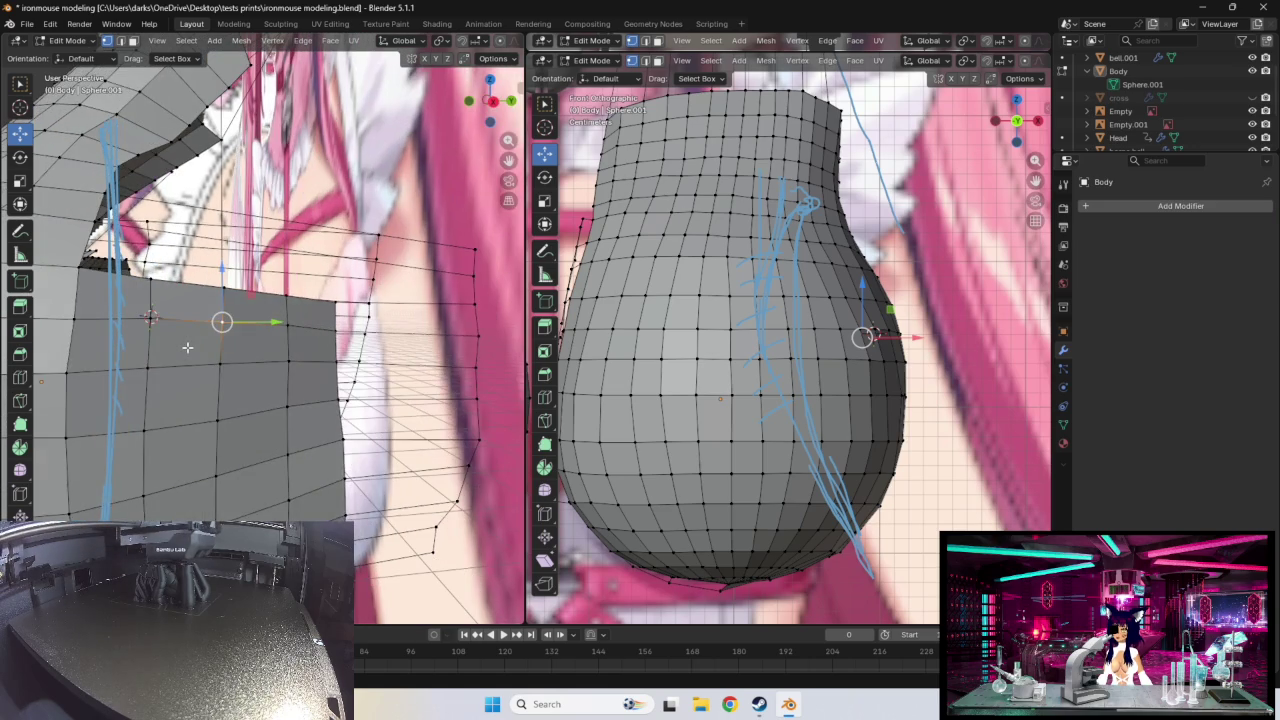
{"action": "left_click", "coordinate": [151, 318]}
{"action": "left_click_drag", "start_coordinate": [151, 318], "coordinate": [151, 321]}
{"action": "middle_click_drag", "start_coordinate": [223, 337], "coordinate": [218, 342]}
{"action": "left_click_drag", "start_coordinate": [256, 330], "coordinate": [255, 366]}
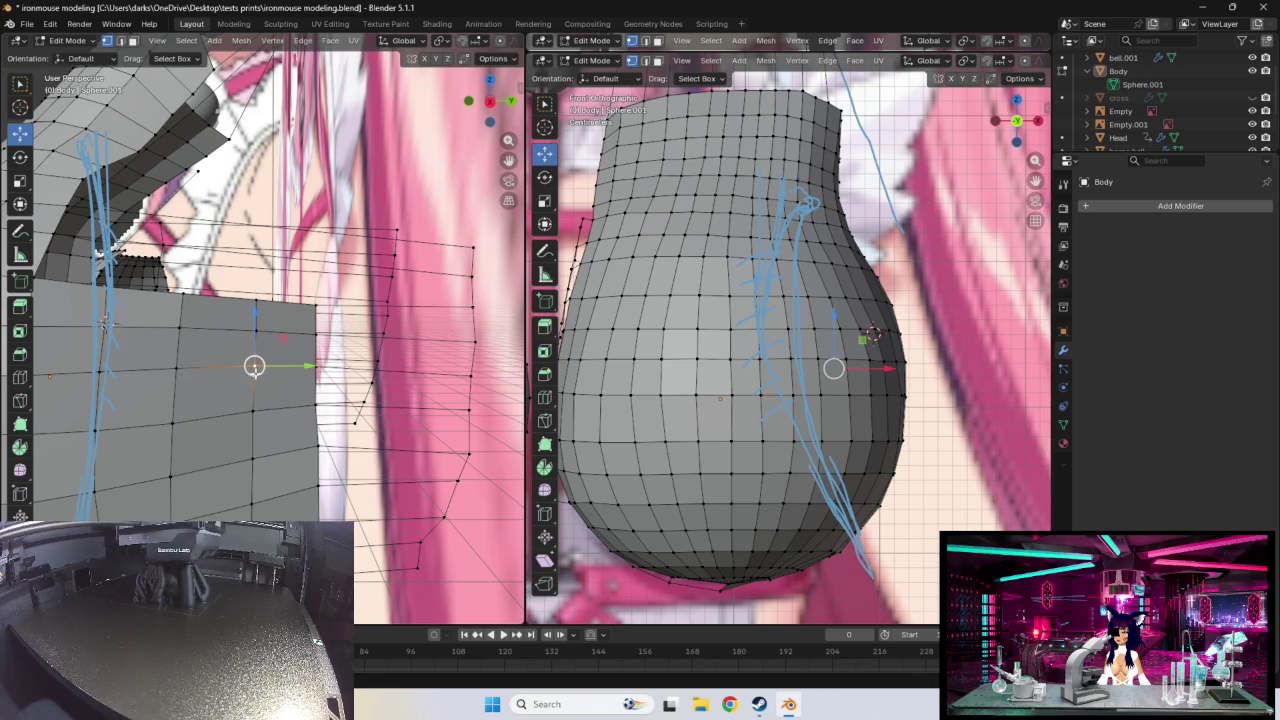
{"action": "middle_click_drag", "start_coordinate": [255, 366], "coordinate": [265, 434]}
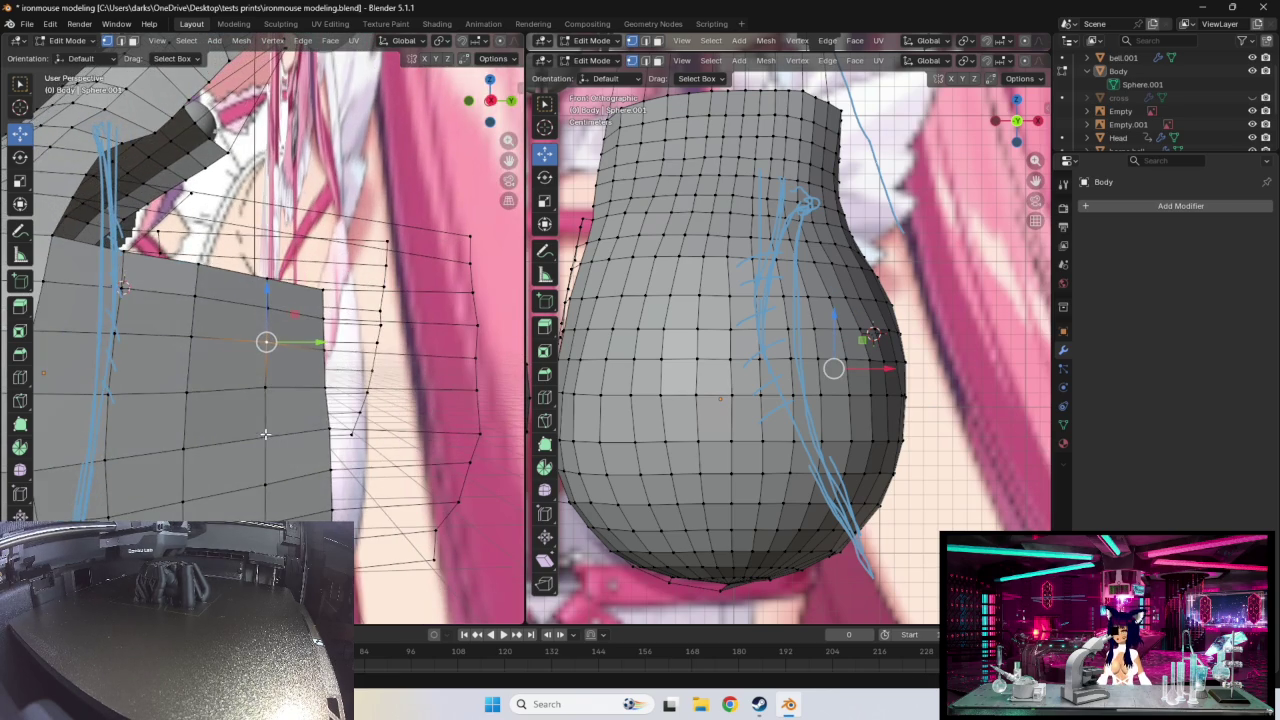
- Move a right-flank vertex to follow the reference outline
{"action": "left_click_drag", "start_coordinate": [266, 390], "coordinate": [266, 390]}
{"action": "mouse_move", "coordinate": [266, 390]}
{"action": "middle_mouse_down"}
{"action": "mouse_move", "coordinate": [262, 405]}
{"action": "mouse_move", "coordinate": [272, 399]}
{"action": "middle_mouse_up"}
{"action": "mouse_move", "coordinate": [306, 439]}
{"action": "middle_mouse_down"}
{"action": "mouse_move", "coordinate": [294, 443]}
{"action": "mouse_move", "coordinate": [286, 363]}
{"action": "middle_mouse_up"}
{"action": "left_click", "coordinate": [298, 339]}
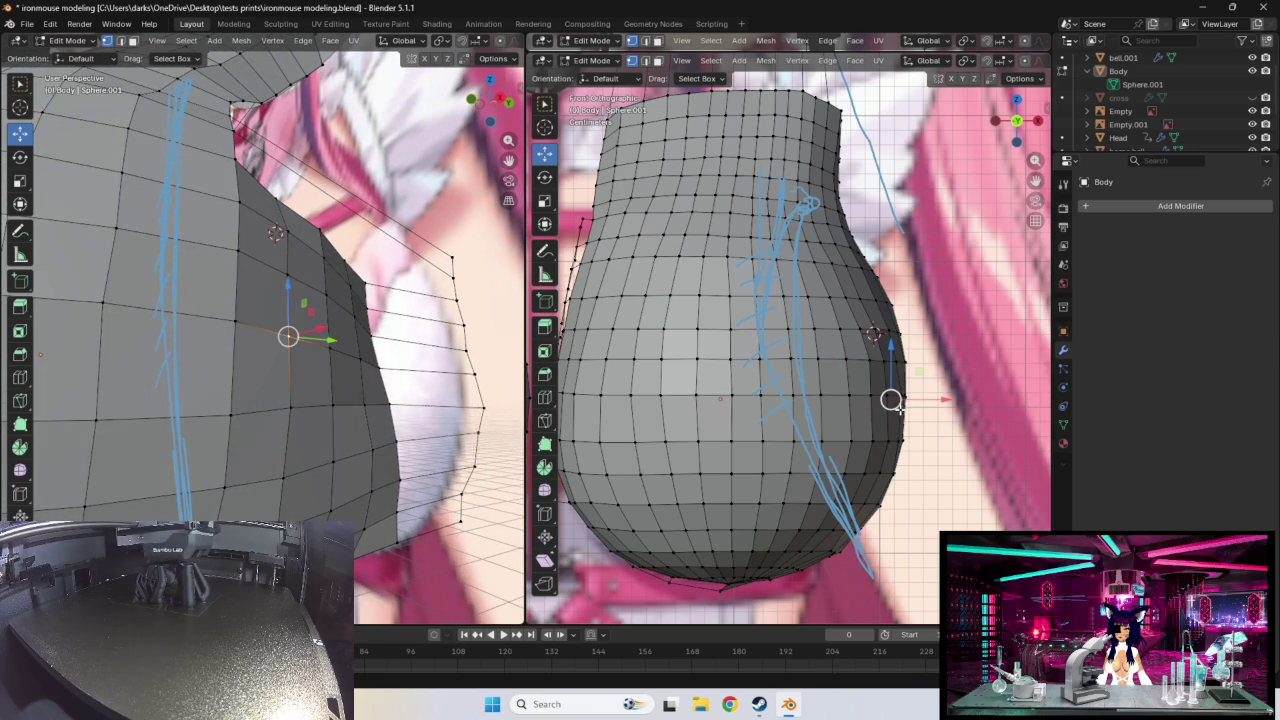
{"action": "left_click_drag", "start_coordinate": [890, 400], "coordinate": [892, 399]}
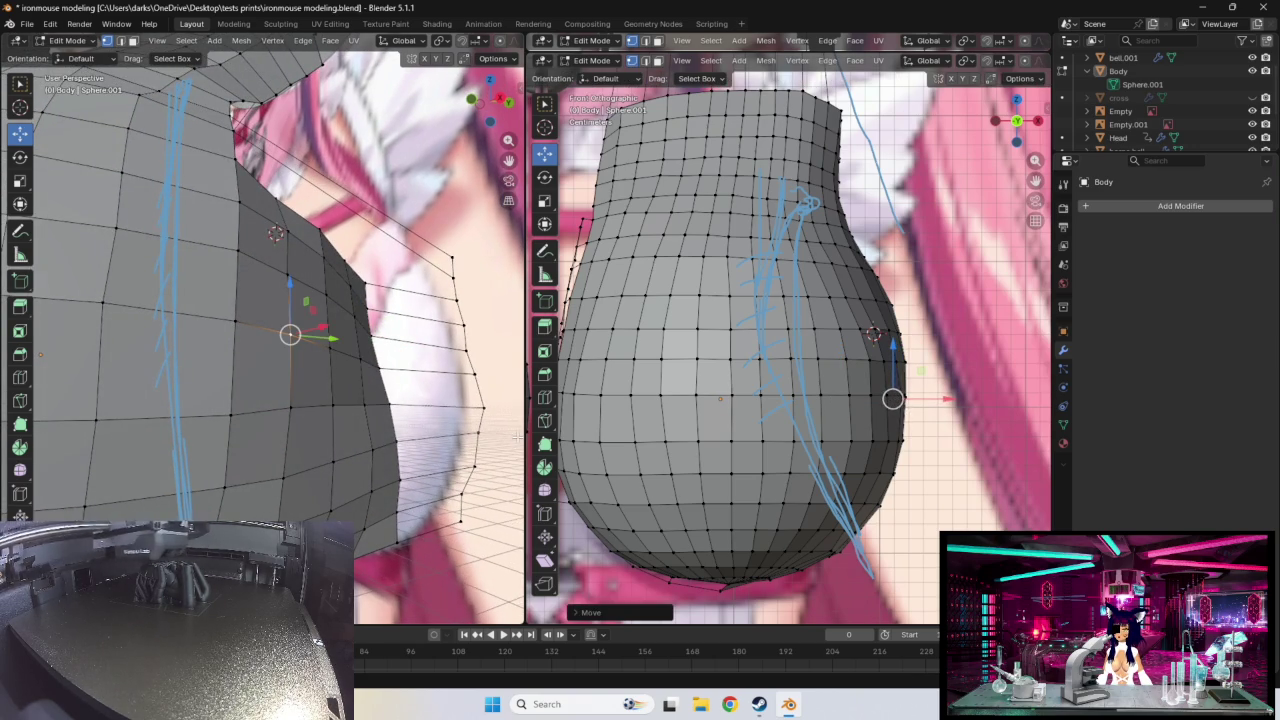
{"action": "middle_click_drag", "start_coordinate": [300, 420], "coordinate": [323, 411]}
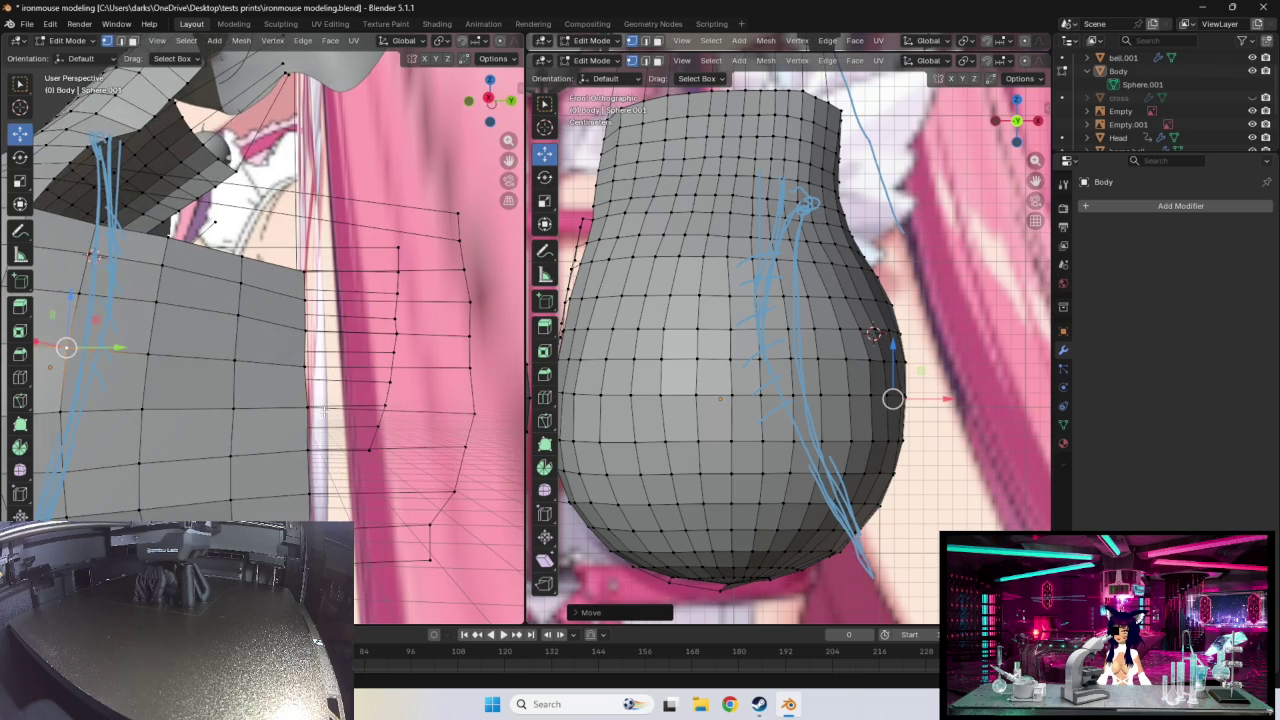
- Move the next side vertex up toward the outline and nudge another slightly
{"action": "left_click", "coordinate": [304, 363]}
{"action": "left_click_drag", "start_coordinate": [304, 363], "coordinate": [304, 327]}
{"action": "middle_click_drag", "start_coordinate": [304, 327], "coordinate": [333, 423]}
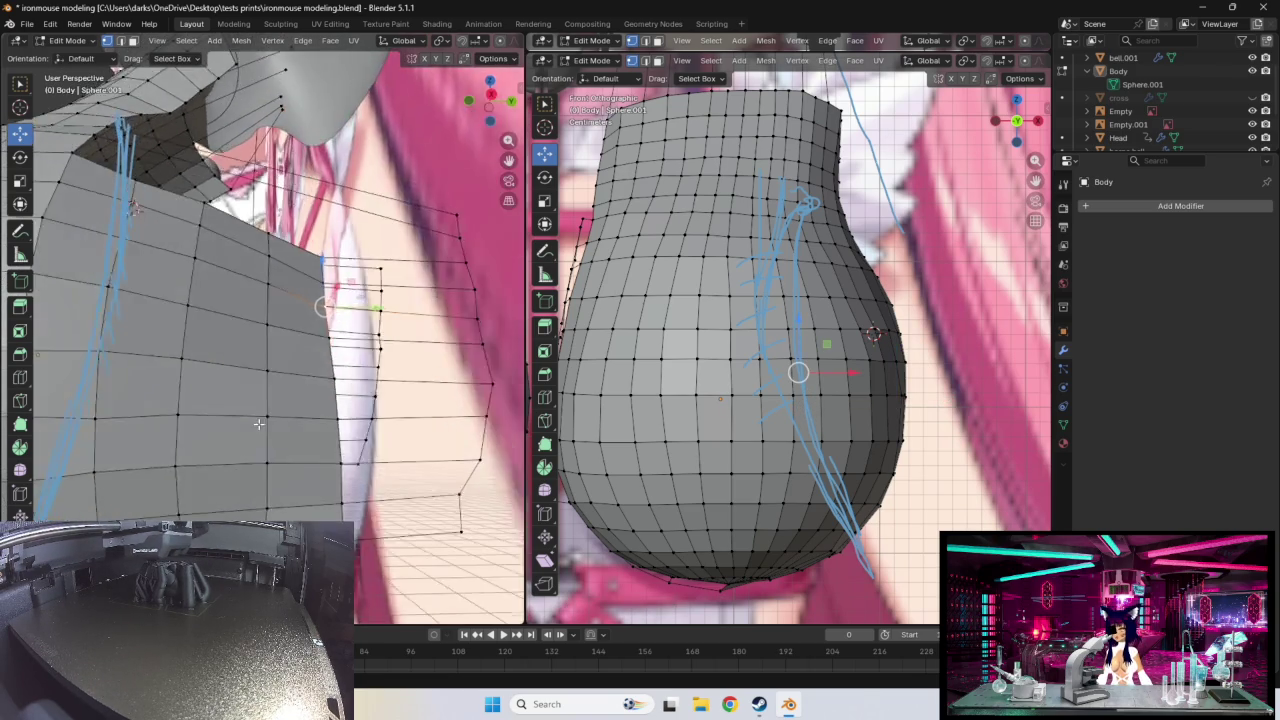
{"action": "middle_click_drag", "start_coordinate": [325, 432], "coordinate": [322, 442]}
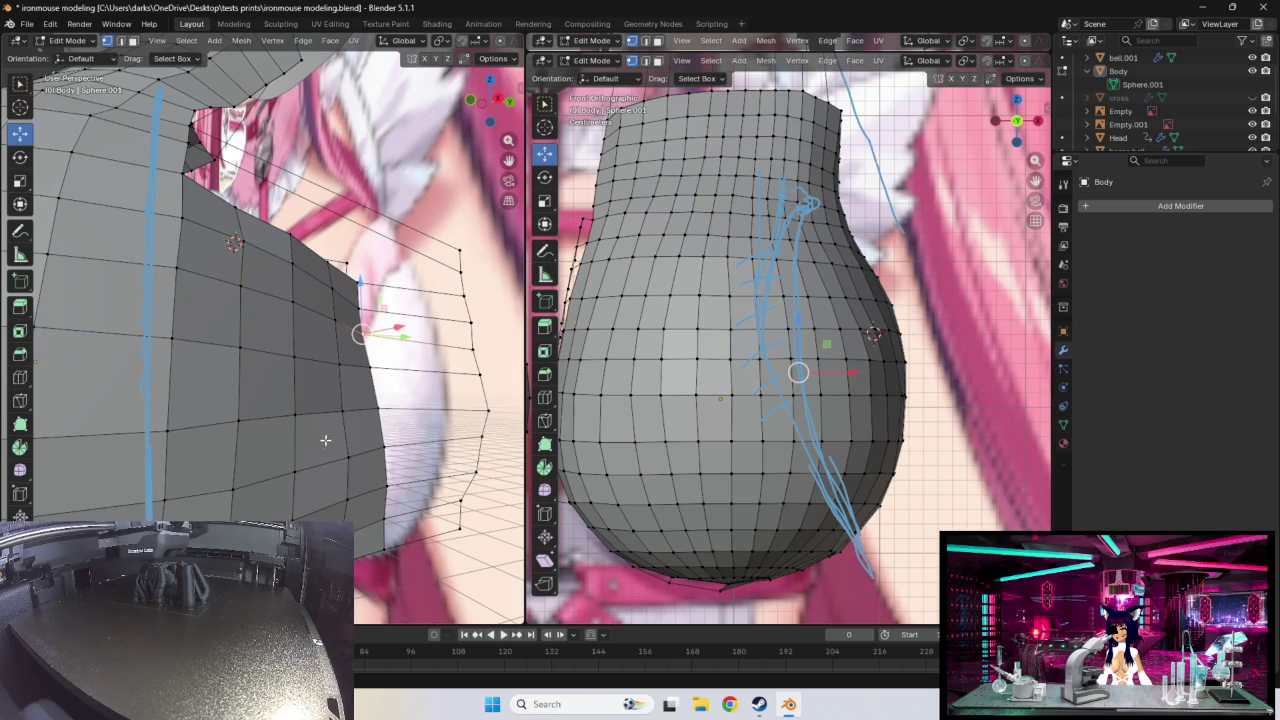
{"action": "left_click", "coordinate": [344, 372]}
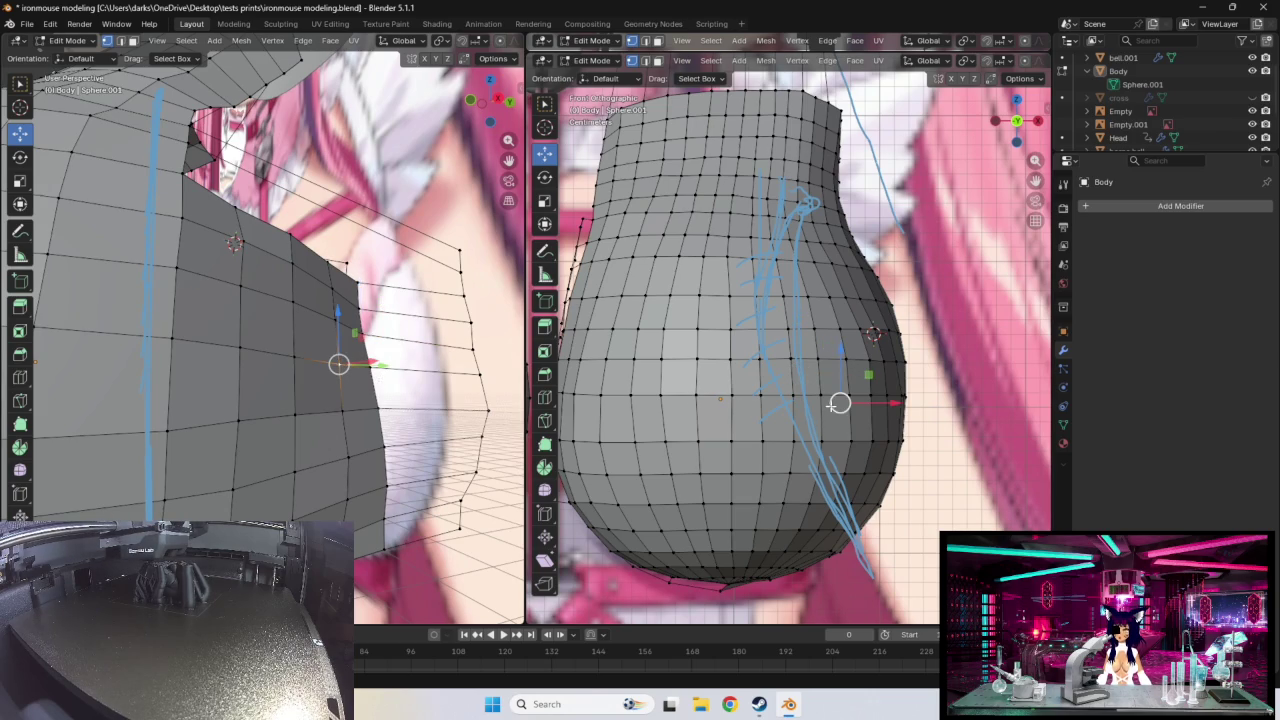
{"action": "left_click_drag", "start_coordinate": [839, 402], "coordinate": [841, 402]}
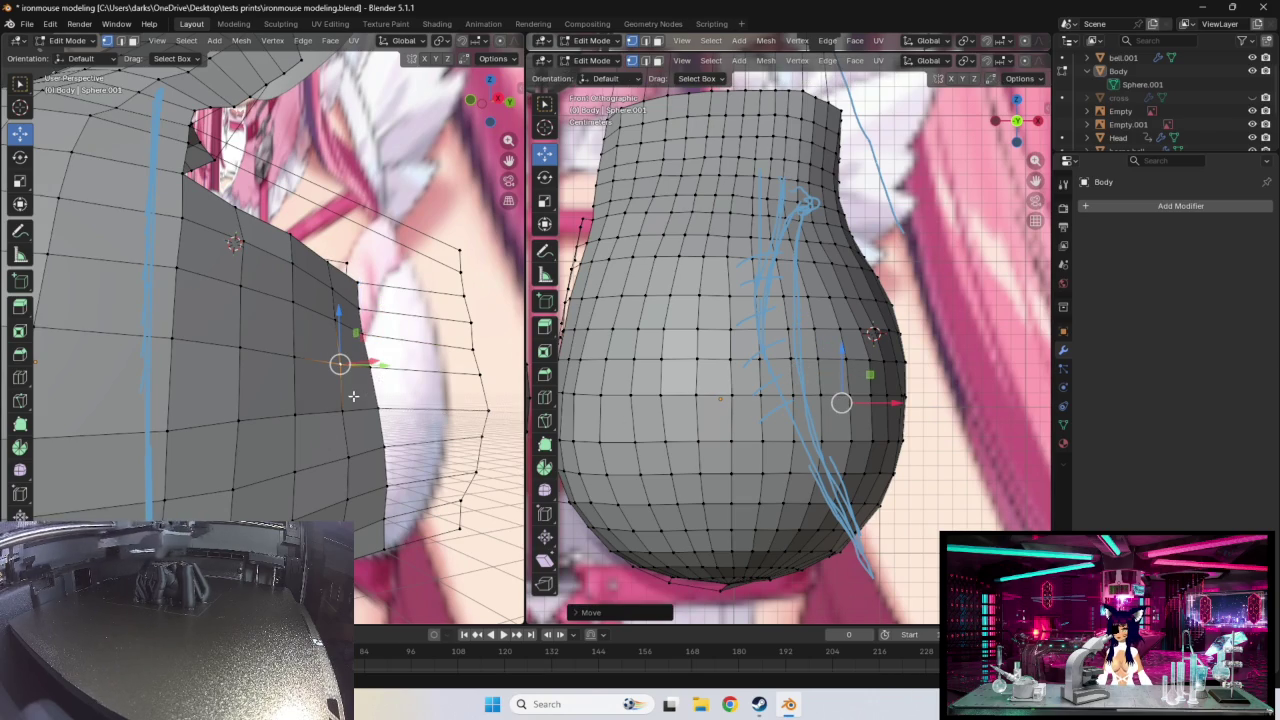
{"action": "middle_click_drag", "start_coordinate": [337, 363], "coordinate": [356, 400]}
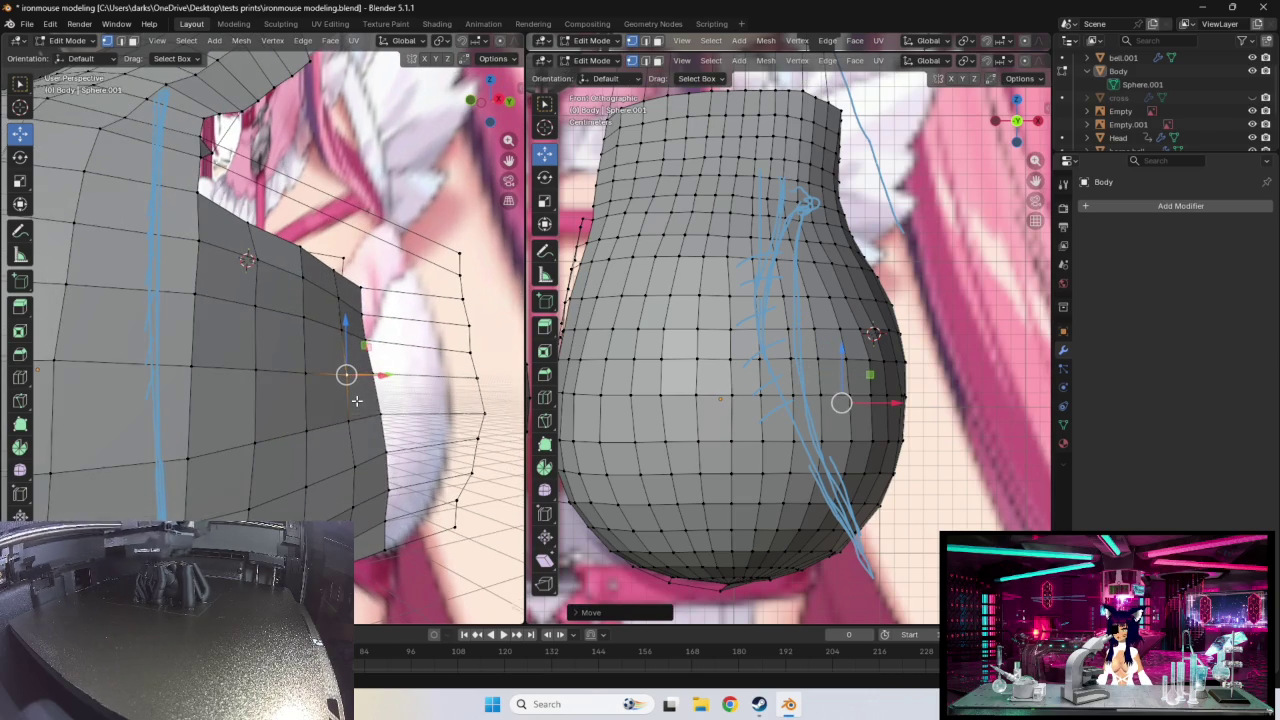
- Push neighbouring right-flank vertices outward to the right onto the outline
{"action": "left_click", "coordinate": [302, 279]}
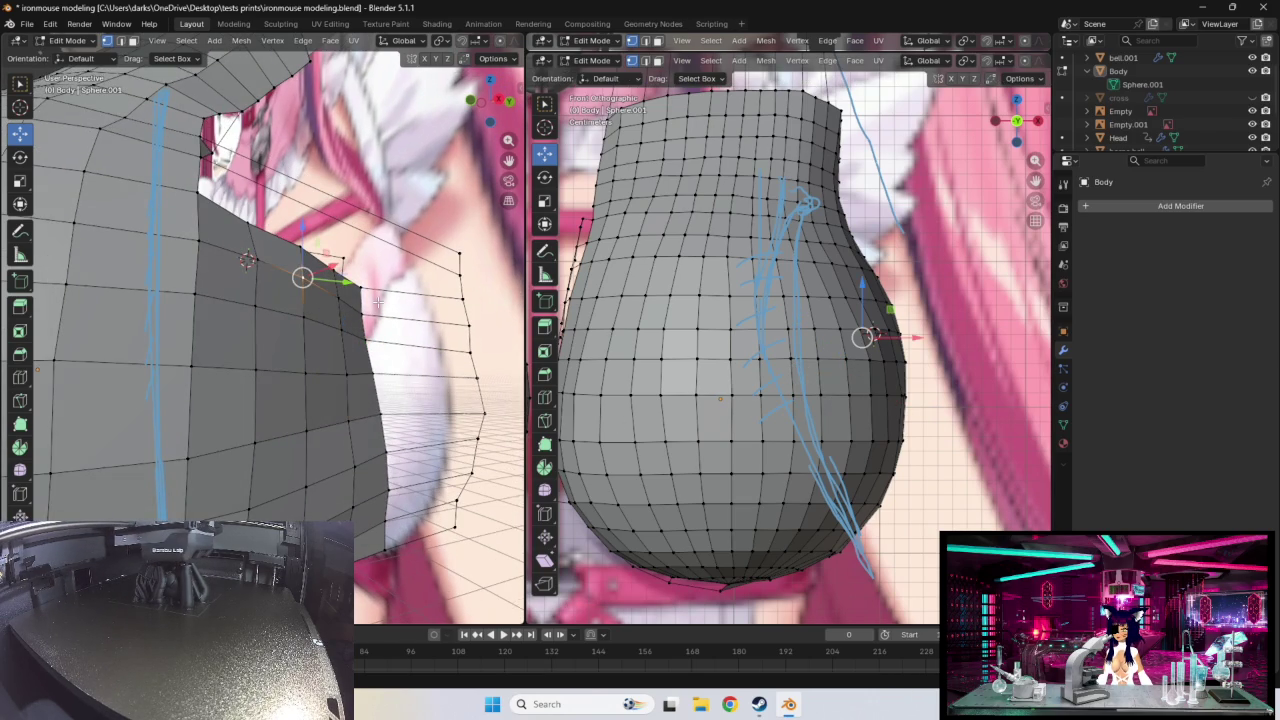
{"action": "left_click", "coordinate": [301, 320]}
{"action": "left_click_drag", "start_coordinate": [865, 364], "coordinate": [867, 364]}
{"action": "middle_click_drag", "start_coordinate": [455, 374], "coordinate": [428, 363]}
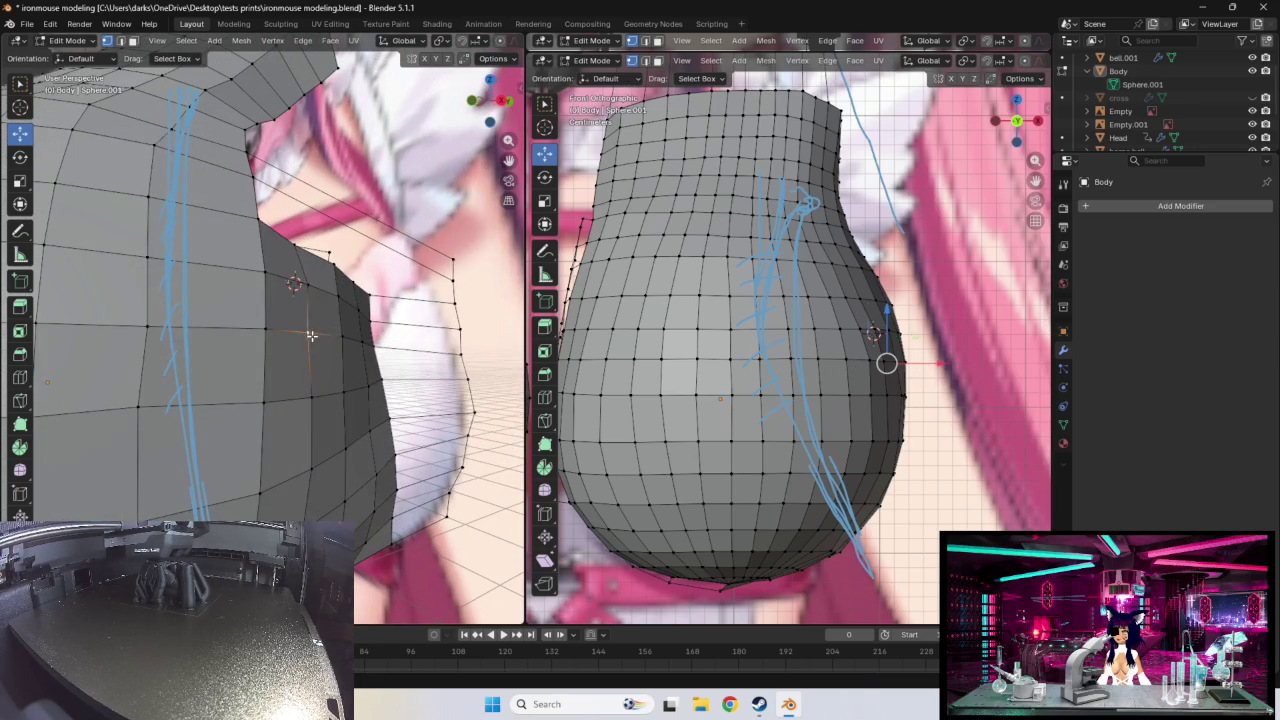
{"action": "left_click_drag", "start_coordinate": [880, 364], "coordinate": [889, 363]}
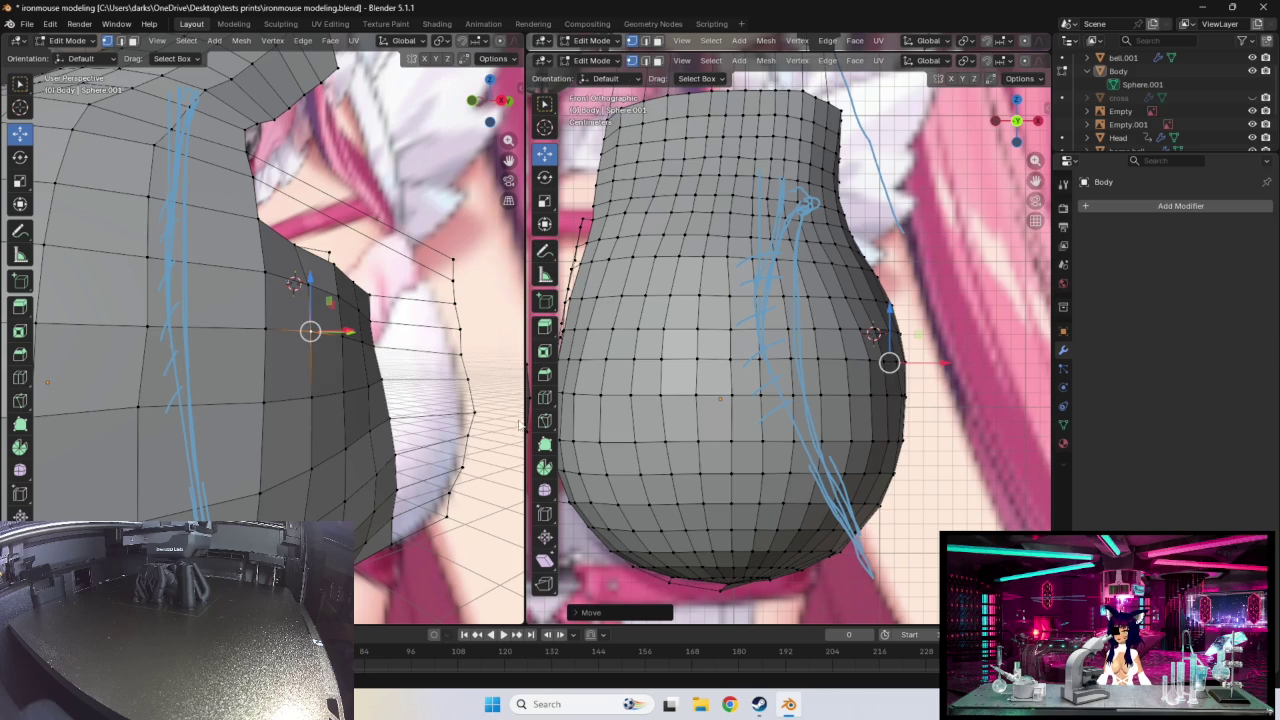
{"action": "left_click", "coordinate": [315, 403]}
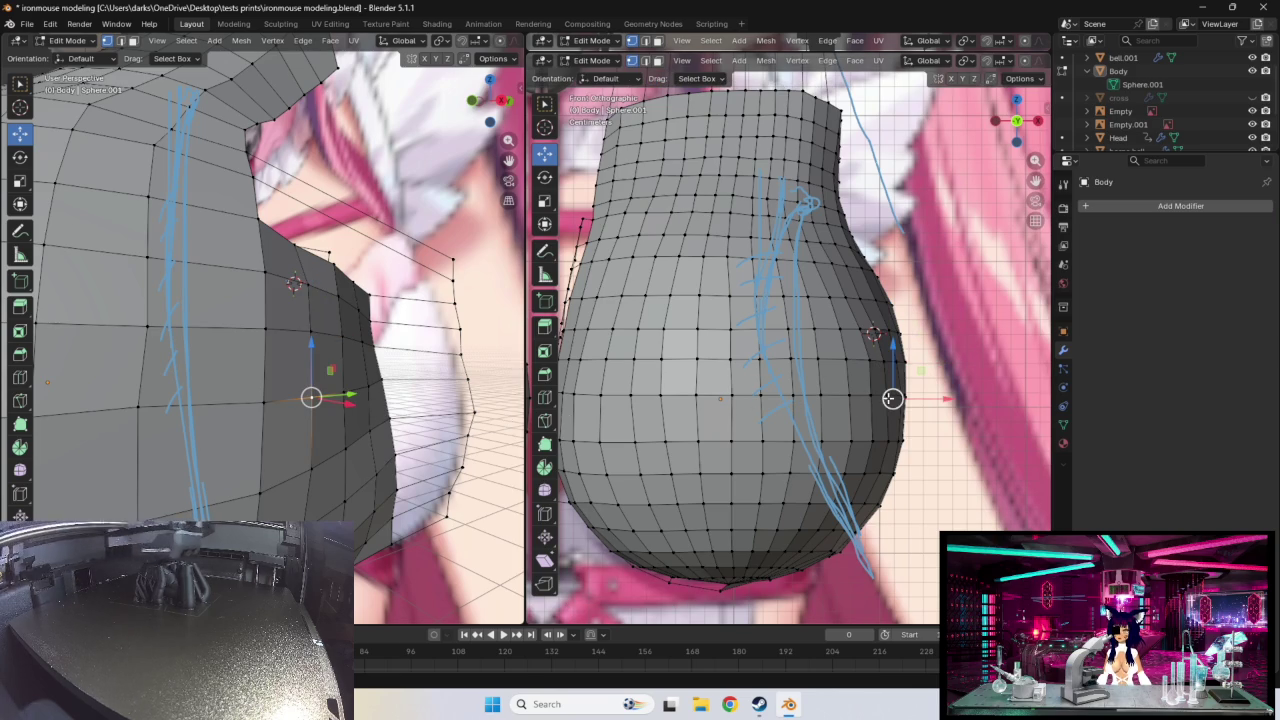
{"action": "left_click_drag", "start_coordinate": [892, 399], "coordinate": [890, 398]}
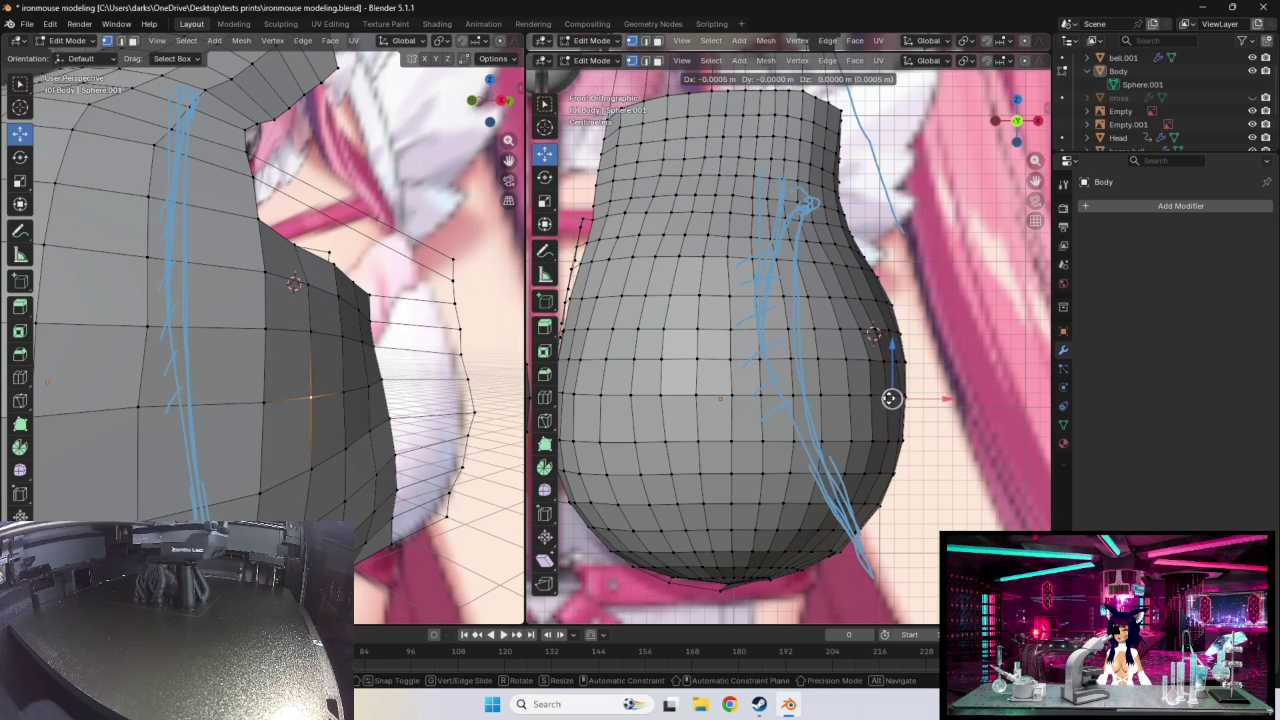
{"action": "middle_click_drag", "start_coordinate": [397, 454], "coordinate": [431, 426]}
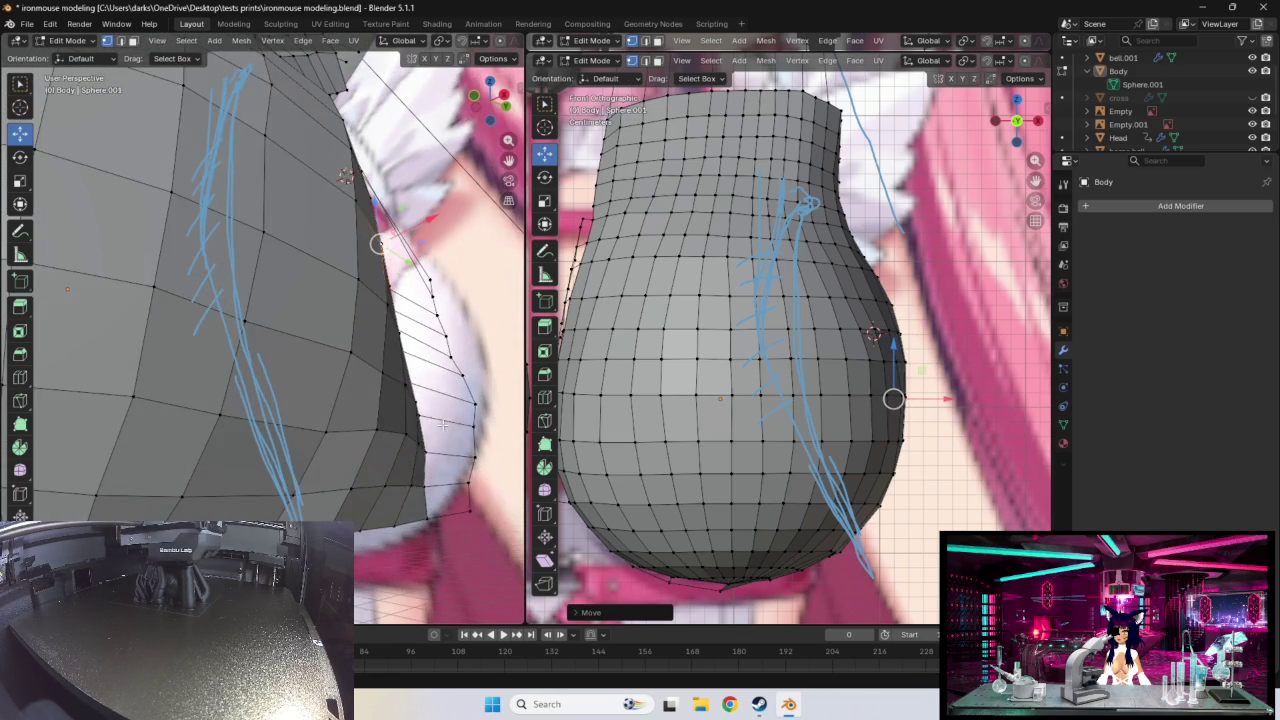
- Move a lower bulge vertex toward the outline, undoing and redoing one nudge
{"action": "left_click", "coordinate": [330, 448]}
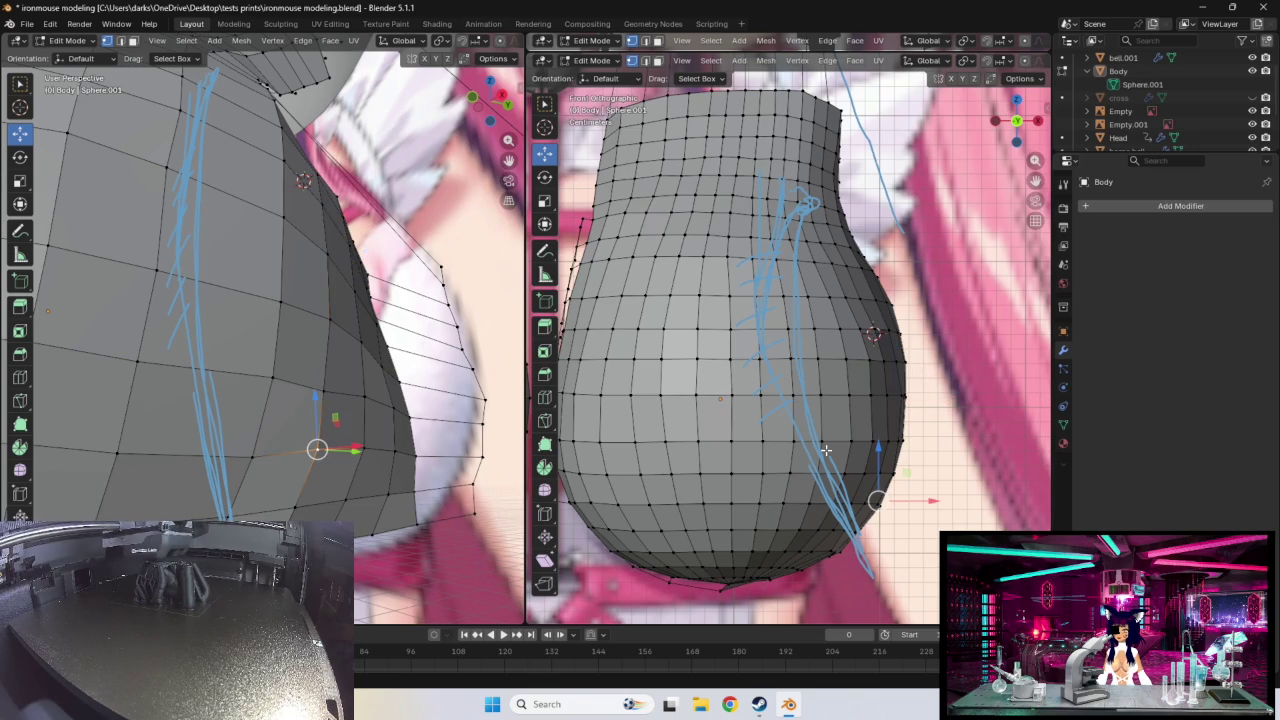
{"action": "left_click_drag", "start_coordinate": [876, 500], "coordinate": [864, 497]}
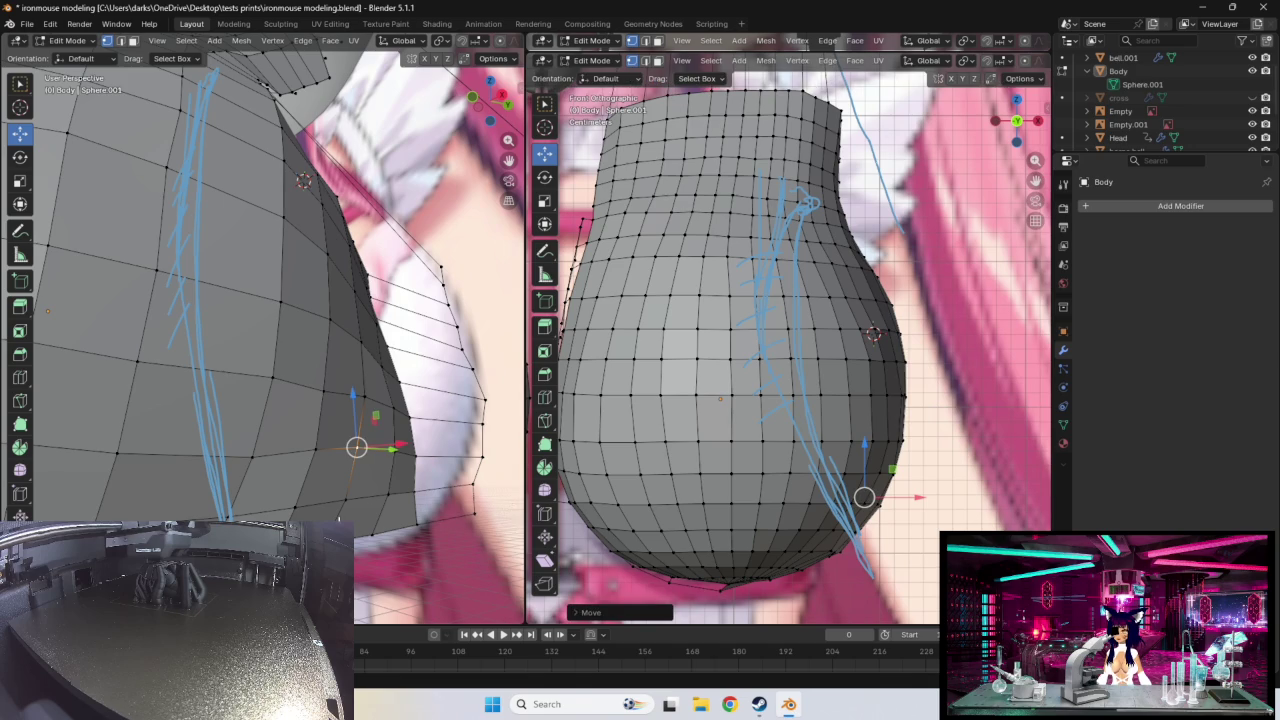
{"action": "middle_click_drag", "start_coordinate": [356, 488], "coordinate": [345, 470]}
{"action": "left_click", "coordinate": [872, 468]}
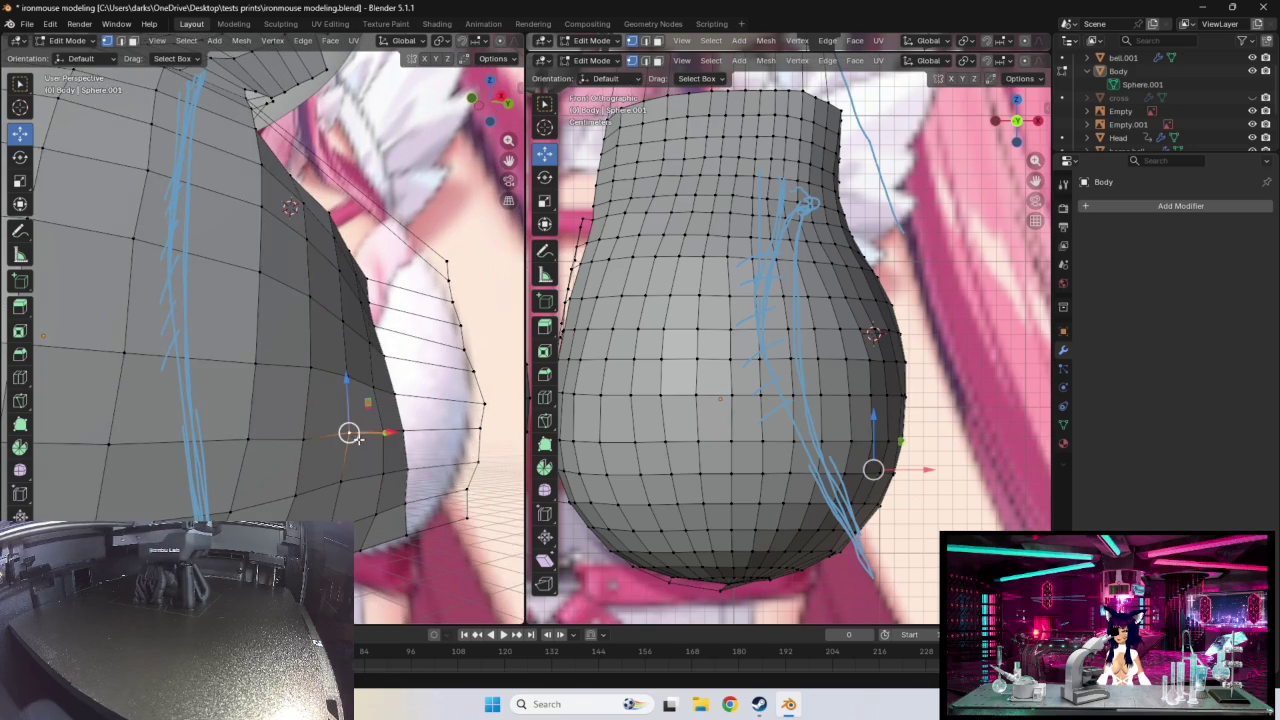
{"action": "key", "text": "ctrl+z"}
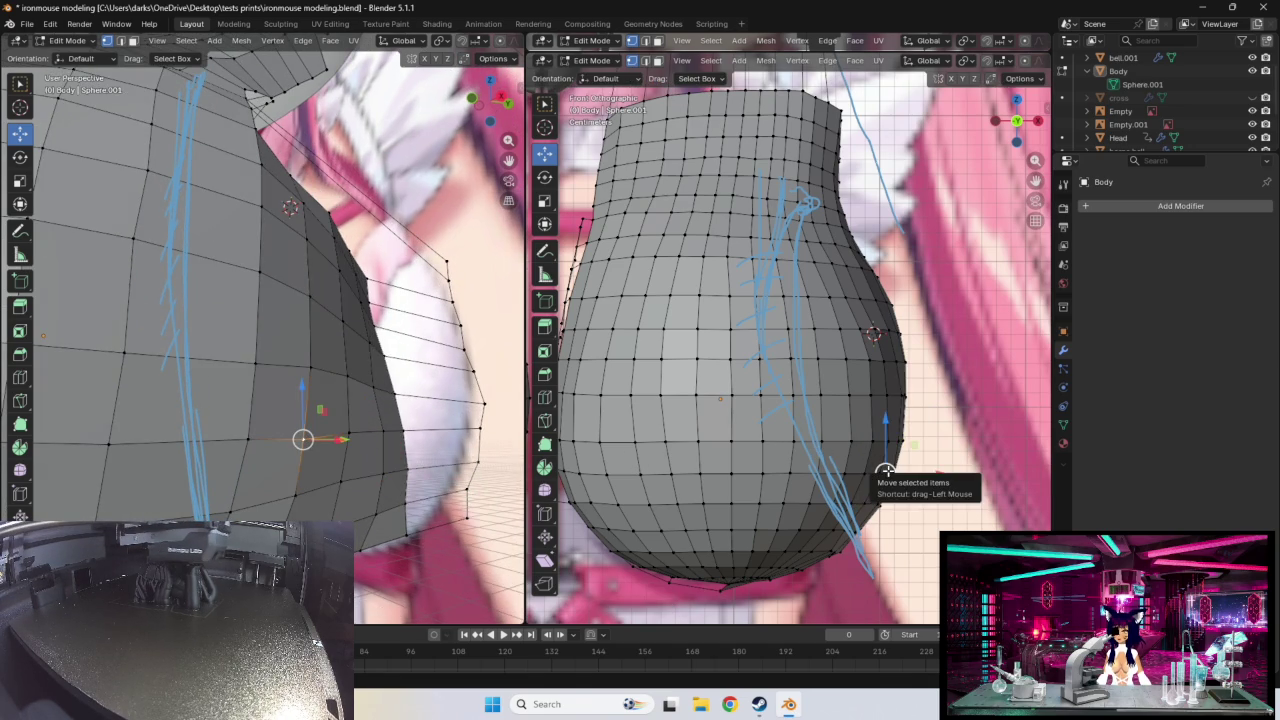
{"action": "left_click_drag", "start_coordinate": [885, 473], "coordinate": [890, 438]}
- Push two more right-flank vertices onto the reference edge
{"action": "left_click", "coordinate": [311, 368]}
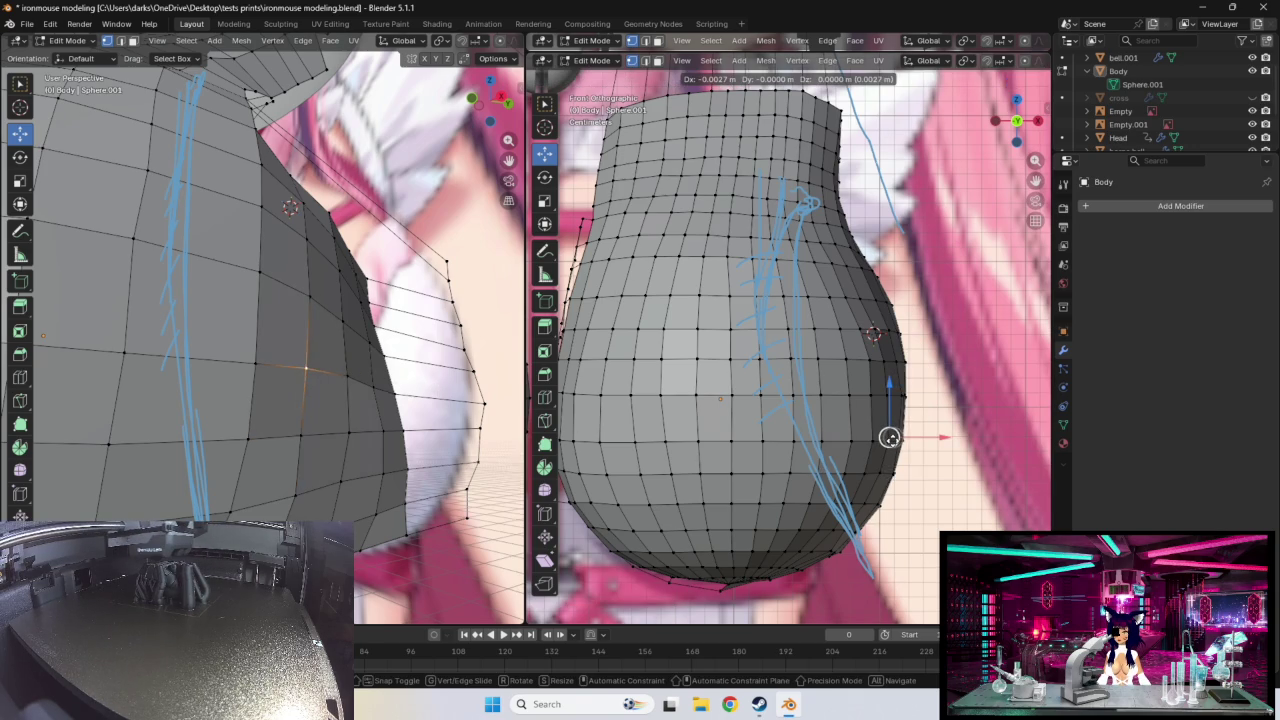
{"action": "mouse_move", "coordinate": [300, 400]}
{"action": "middle_mouse_down"}
{"action": "mouse_move", "coordinate": [414, 394]}
{"action": "mouse_move", "coordinate": [349, 397]}
{"action": "middle_mouse_up"}
{"action": "left_click", "coordinate": [345, 397]}
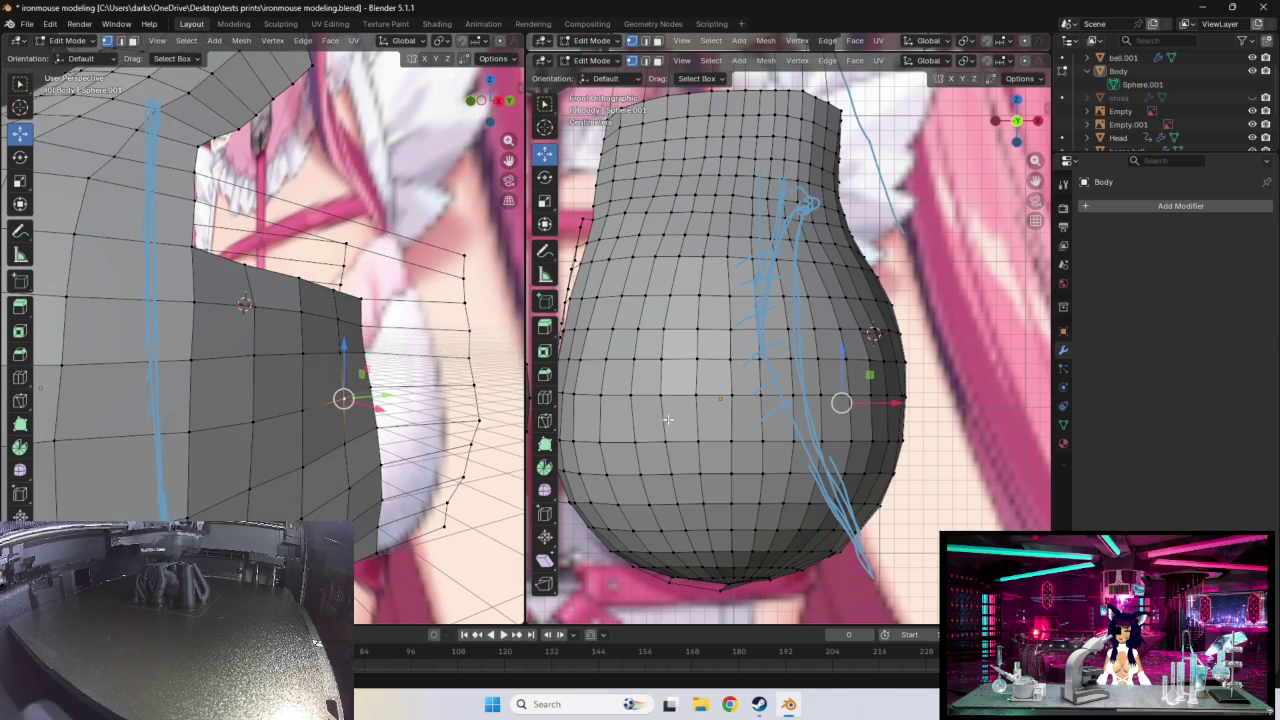
{"action": "left_click_drag", "start_coordinate": [840, 402], "coordinate": [838, 402]}
{"action": "mouse_move", "coordinate": [345, 400]}
{"action": "middle_mouse_down"}
{"action": "mouse_move", "coordinate": [360, 404]}
{"action": "mouse_move", "coordinate": [336, 389]}
{"action": "mouse_move", "coordinate": [306, 394]}
{"action": "mouse_move", "coordinate": [325, 435]}
{"action": "mouse_move", "coordinate": [303, 463]}
{"action": "mouse_move", "coordinate": [348, 333]}
{"action": "middle_mouse_up"}
- Grab the top corner vertex with G and nudge it into place
{"action": "mouse_move", "coordinate": [329, 247]}
{"action": "middle_mouse_down"}
{"action": "mouse_move", "coordinate": [470, 322]}
{"action": "mouse_move", "coordinate": [393, 265]}
{"action": "middle_mouse_up"}
{"action": "middle_click_drag", "start_coordinate": [365, 193], "coordinate": [383, 200]}
{"action": "left_click", "coordinate": [383, 200]}
{"action": "key", "text": "g"}
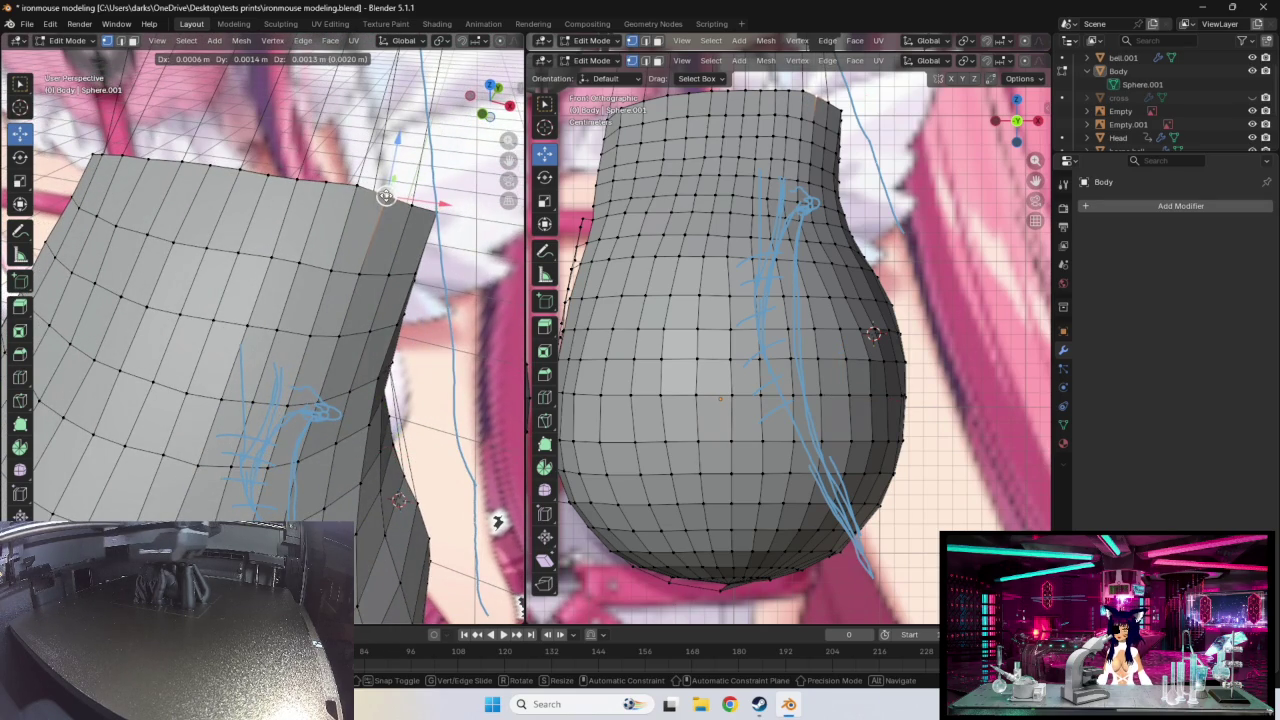
{"action": "left_click", "coordinate": [387, 193]}
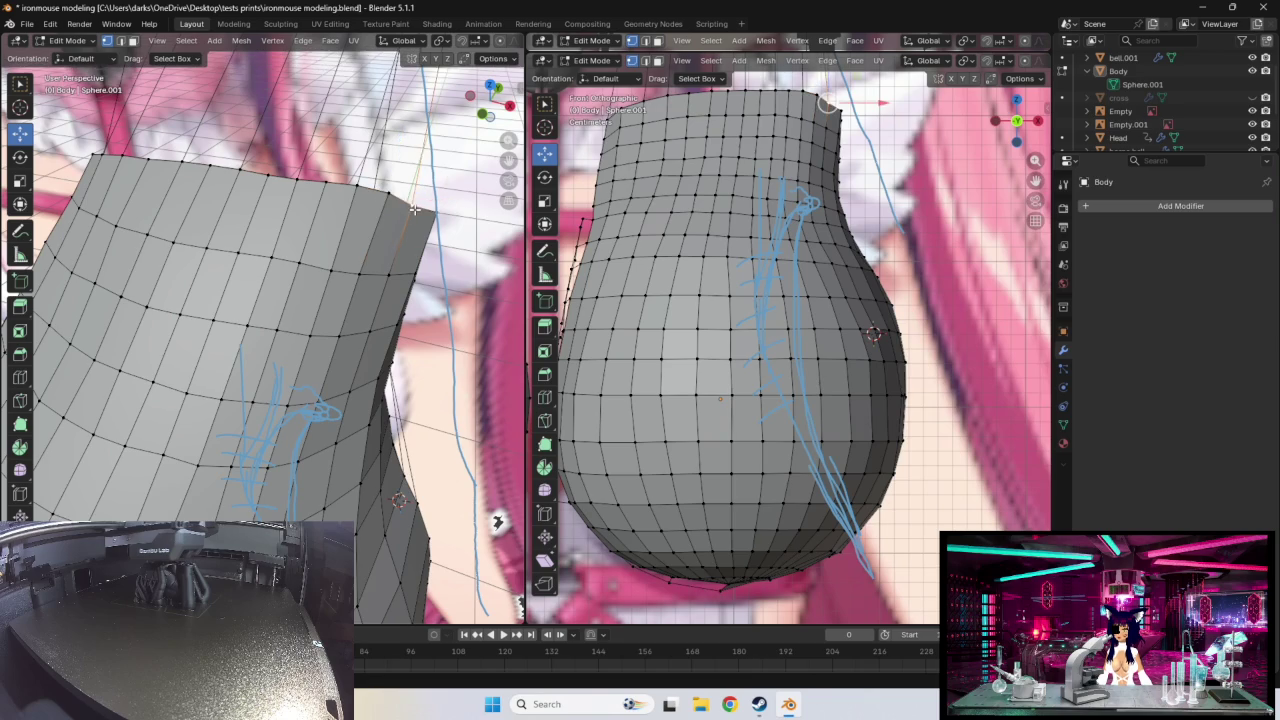
{"action": "left_click_drag", "start_coordinate": [414, 208], "coordinate": [430, 212]}
{"action": "mouse_move", "coordinate": [352, 218]}
{"action": "middle_mouse_down"}
{"action": "mouse_move", "coordinate": [285, 219]}
{"action": "mouse_move", "coordinate": [171, 298]}
{"action": "middle_mouse_up"}
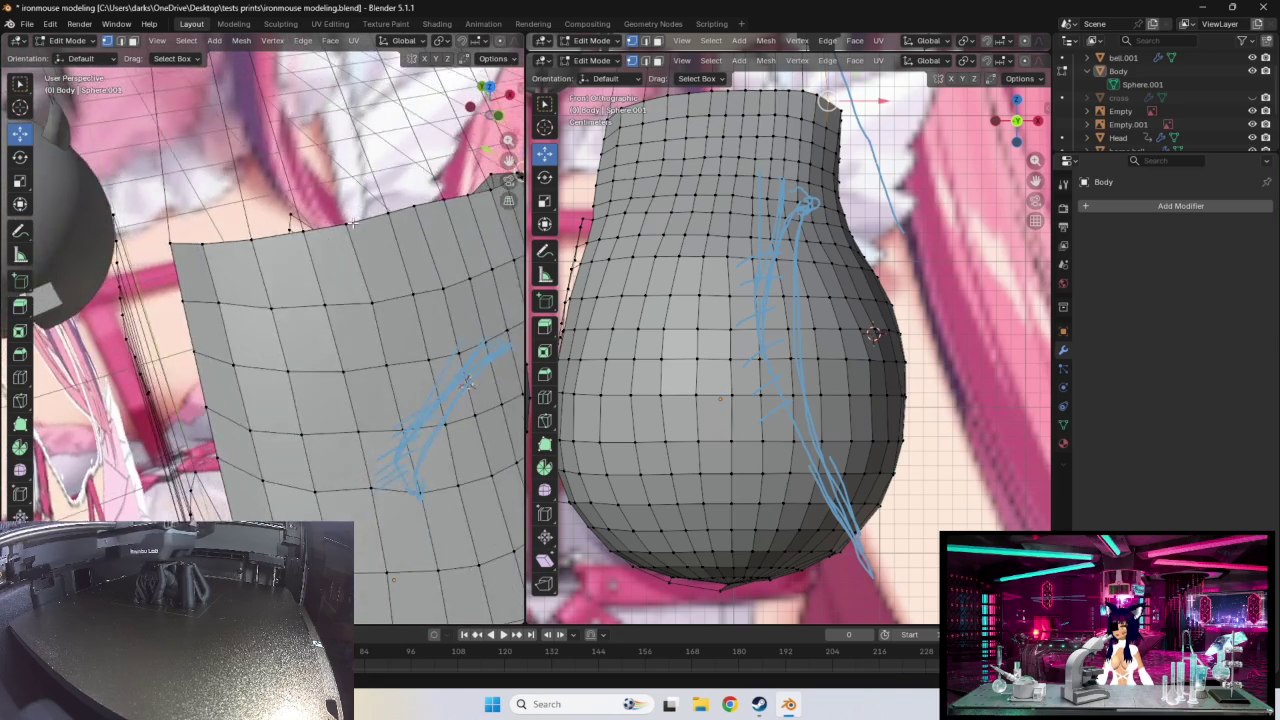
- Shift the neighbouring top rim vertices to even out the top edge
{"action": "left_click_drag", "start_coordinate": [164, 265], "coordinate": [140, 273]}
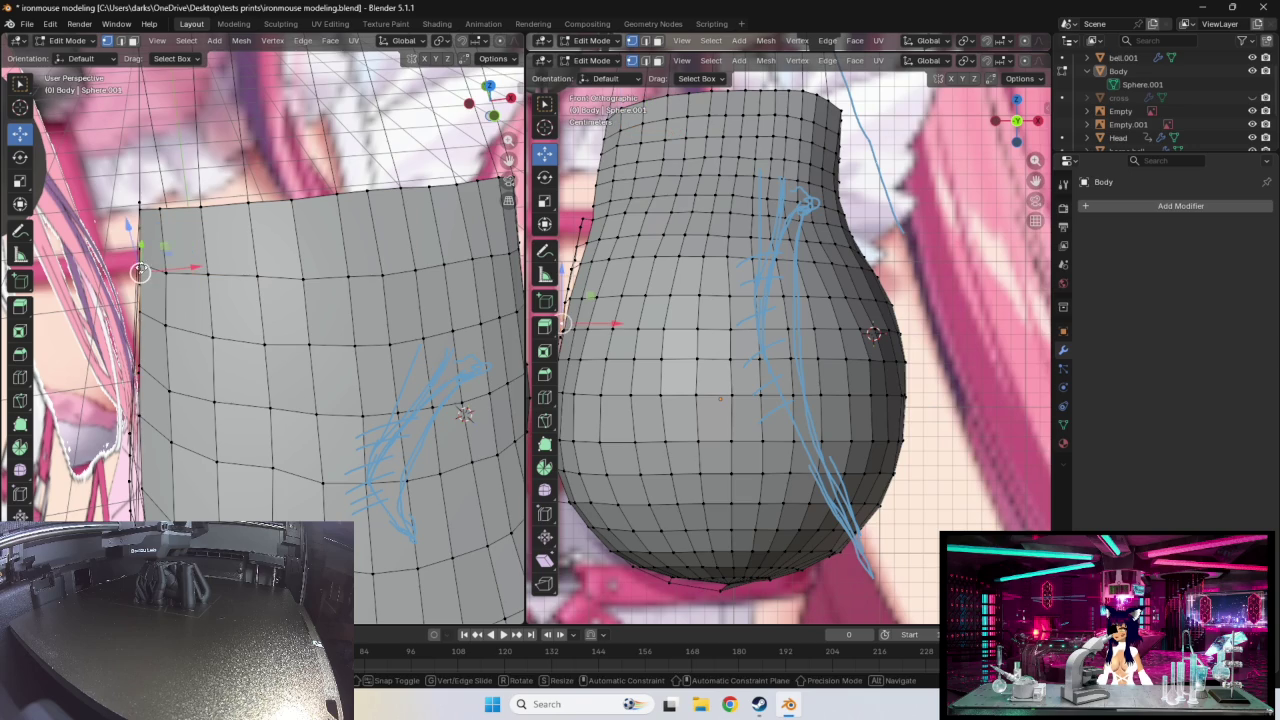
{"action": "middle_click_drag", "start_coordinate": [277, 305], "coordinate": [281, 262]}
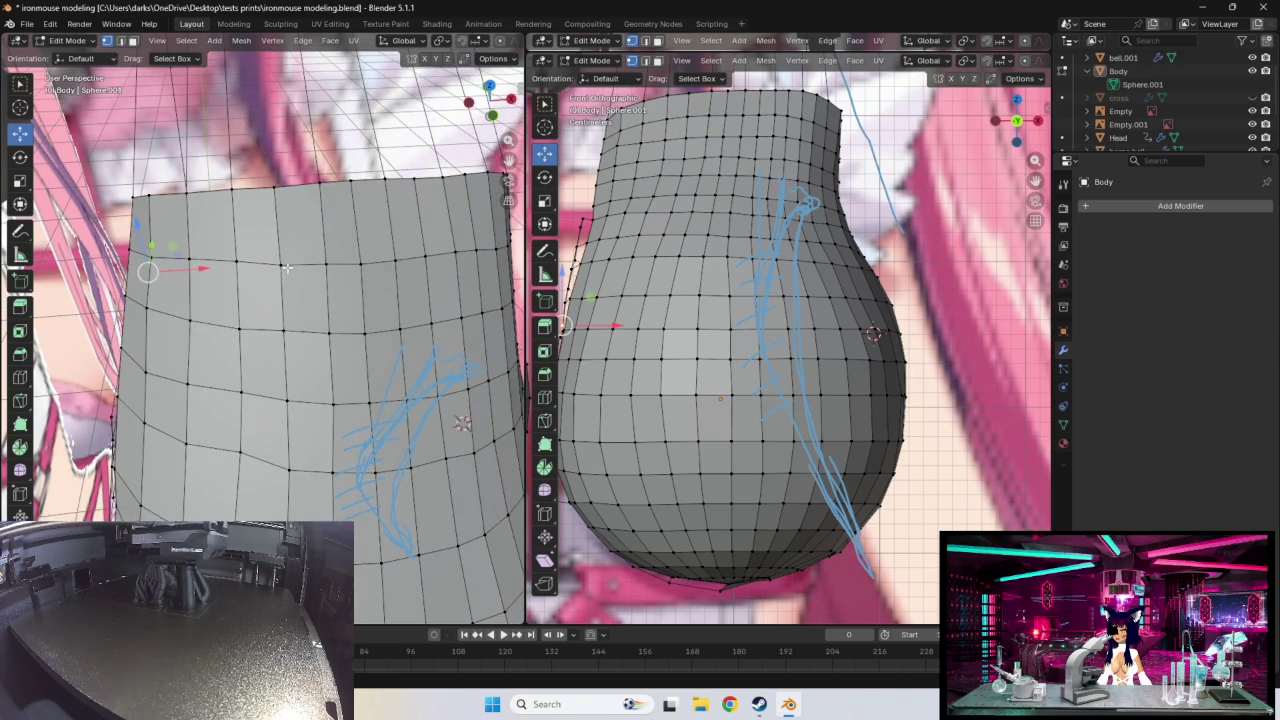
{"action": "left_click_drag", "start_coordinate": [281, 262], "coordinate": [281, 262]}
{"action": "left_click", "coordinate": [325, 260]}
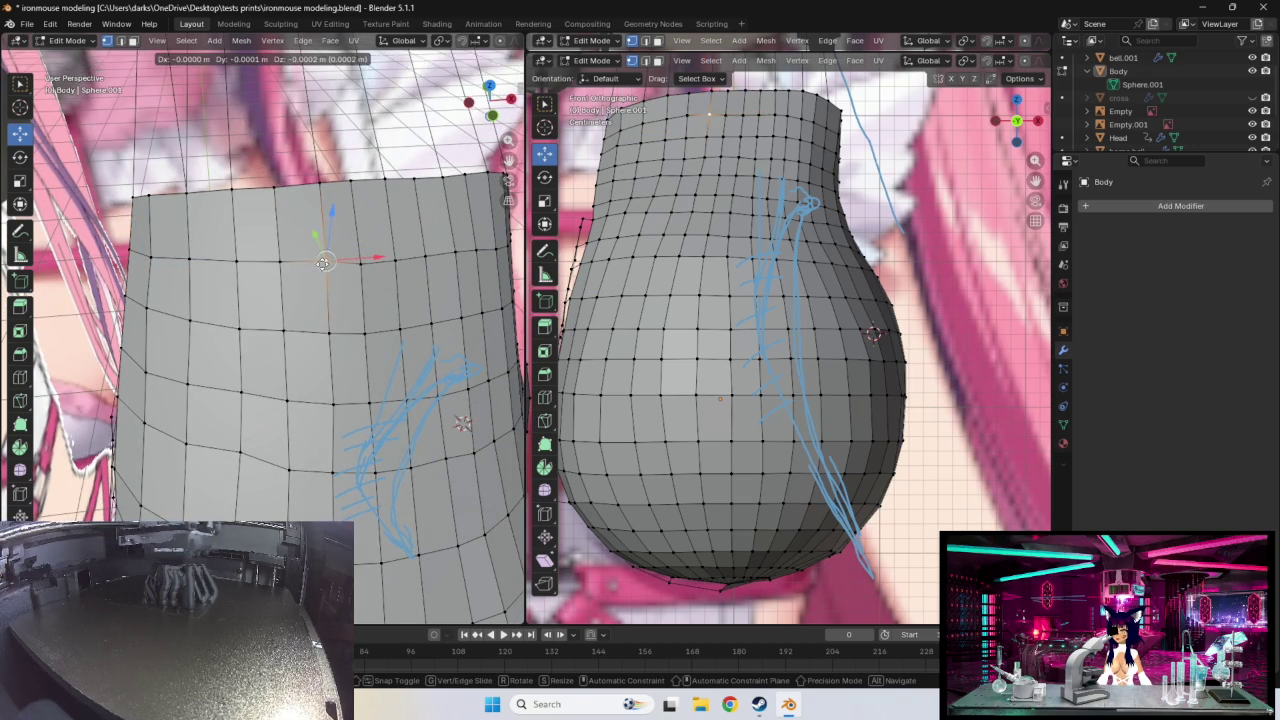
{"action": "left_click_drag", "start_coordinate": [362, 262], "coordinate": [445, 252]}
{"action": "mouse_move", "coordinate": [450, 251]}
{"action": "middle_mouse_down"}
{"action": "mouse_move", "coordinate": [400, 280]}
{"action": "mouse_move", "coordinate": [313, 287]}
{"action": "mouse_move", "coordinate": [328, 290]}
{"action": "middle_mouse_up"}
{"action": "left_click", "coordinate": [263, 248]}
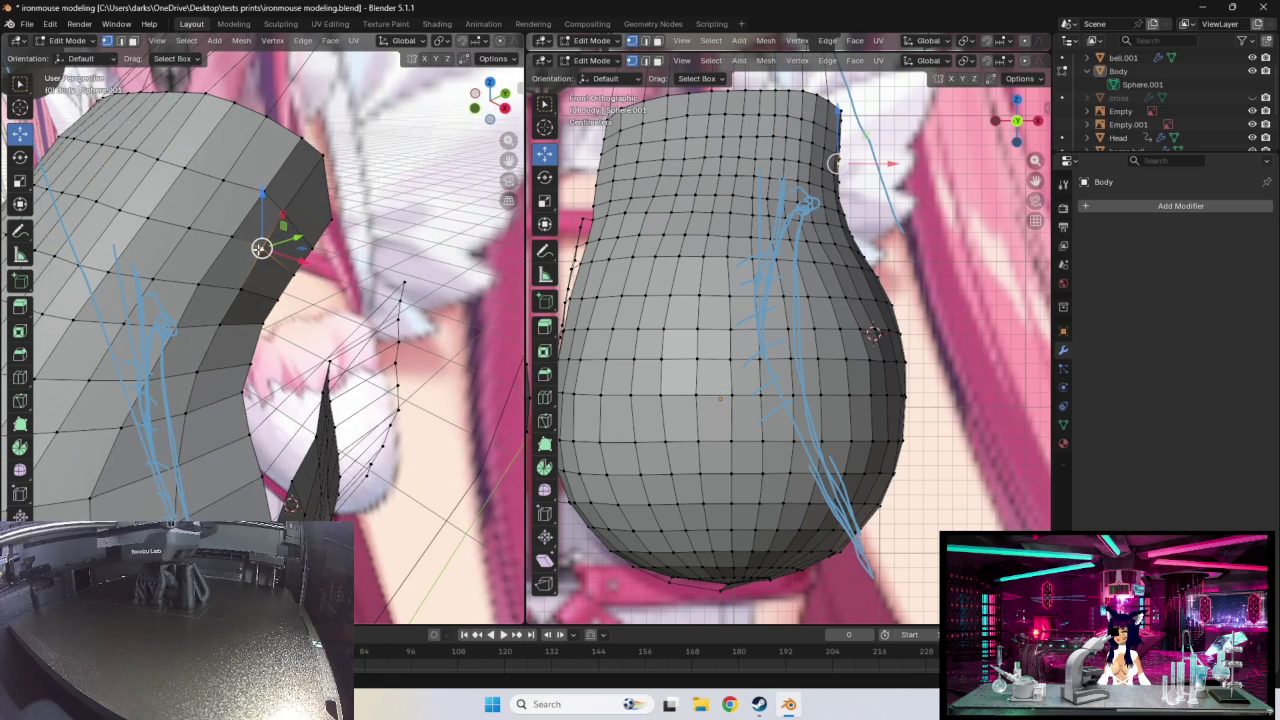
- Zoom in frontally and move the upper-right flank vertex onto the reference silhouette
{"action": "middle_click_drag", "start_coordinate": [257, 249], "coordinate": [289, 267]}
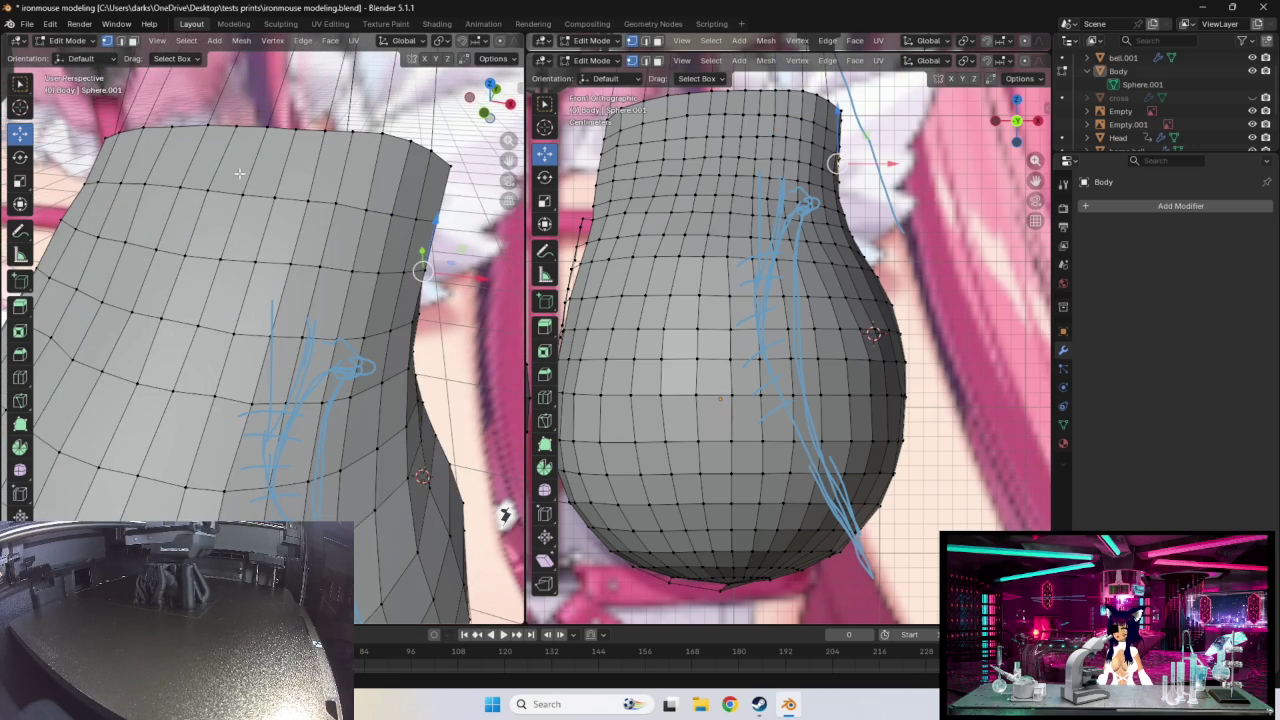
{"action": "middle_click_drag", "start_coordinate": [258, 218], "coordinate": [239, 227]}
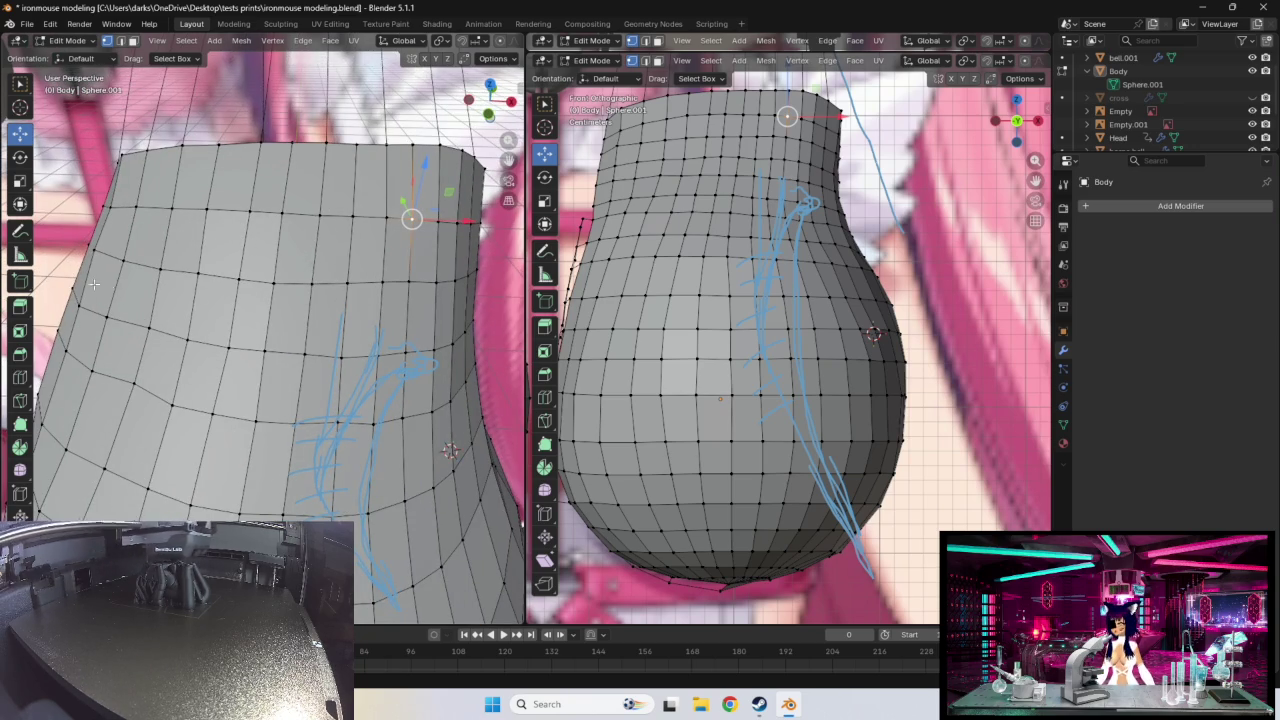
{"action": "mouse_move", "coordinate": [260, 259]}
{"action": "middle_mouse_down"}
{"action": "mouse_move", "coordinate": [226, 291]}
{"action": "mouse_move", "coordinate": [193, 275]}
{"action": "middle_mouse_up"}
{"action": "scroll", "coordinate": [256, 262], "scroll_direction": "down", "scroll_amount": 3}
{"action": "scroll", "coordinate": [230, 288], "scroll_direction": "up", "scroll_amount": 1}
{"action": "scroll", "coordinate": [228, 290], "scroll_direction": "up", "scroll_amount": 1}
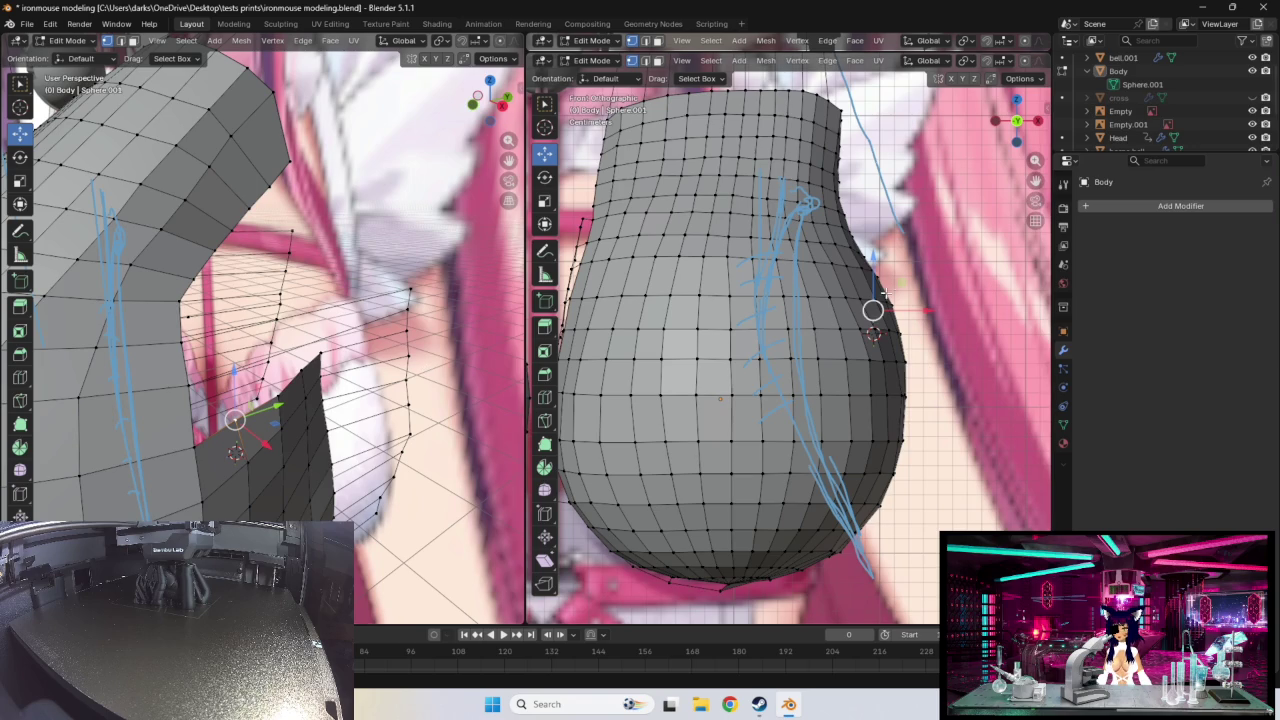
{"action": "left_click_drag", "start_coordinate": [872, 311], "coordinate": [878, 312]}
{"action": "mouse_move", "coordinate": [400, 330]}
{"action": "middle_mouse_down"}
{"action": "mouse_move", "coordinate": [451, 348]}
{"action": "mouse_move", "coordinate": [432, 370]}
{"action": "middle_mouse_up"}
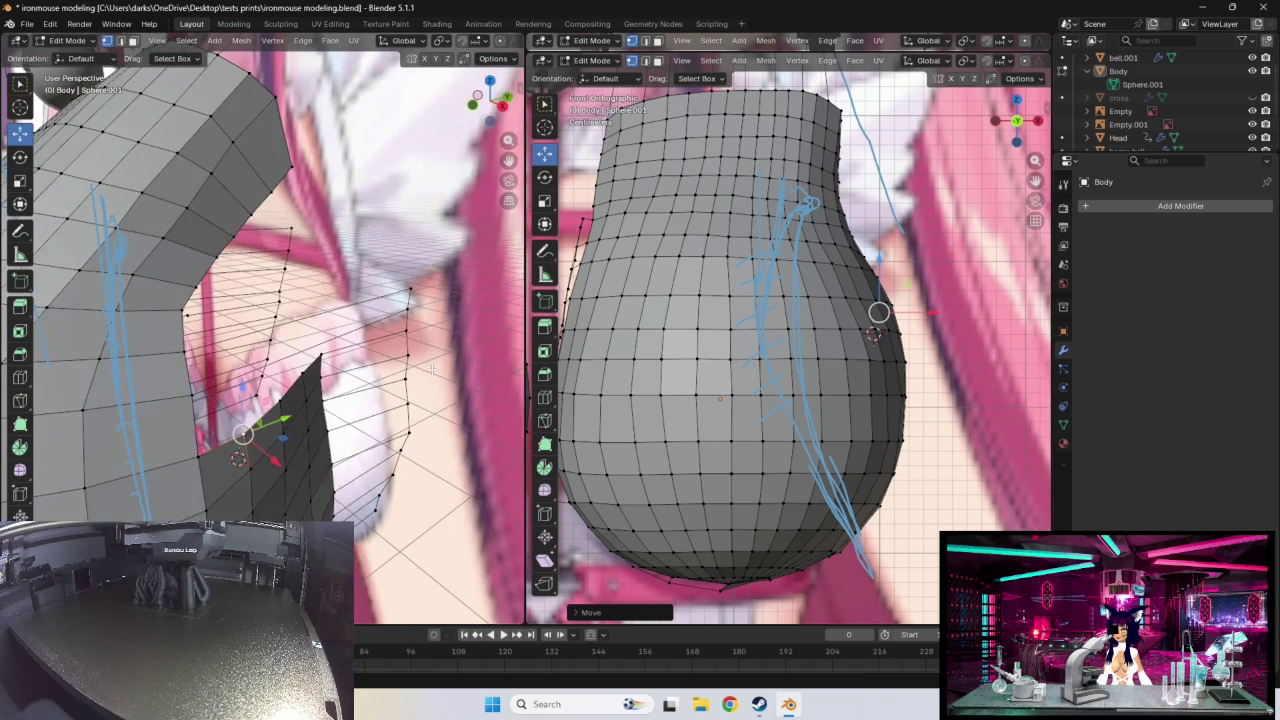
{"action": "mouse_move", "coordinate": [774, 374]}
{"action": "middle_mouse_down"}
{"action": "mouse_move", "coordinate": [663, 380]}
{"action": "mouse_move", "coordinate": [760, 376]}
{"action": "mouse_move", "coordinate": [772, 360]}
{"action": "mouse_move", "coordinate": [686, 350]}
{"action": "mouse_move", "coordinate": [737, 360]}
{"action": "middle_mouse_up"}
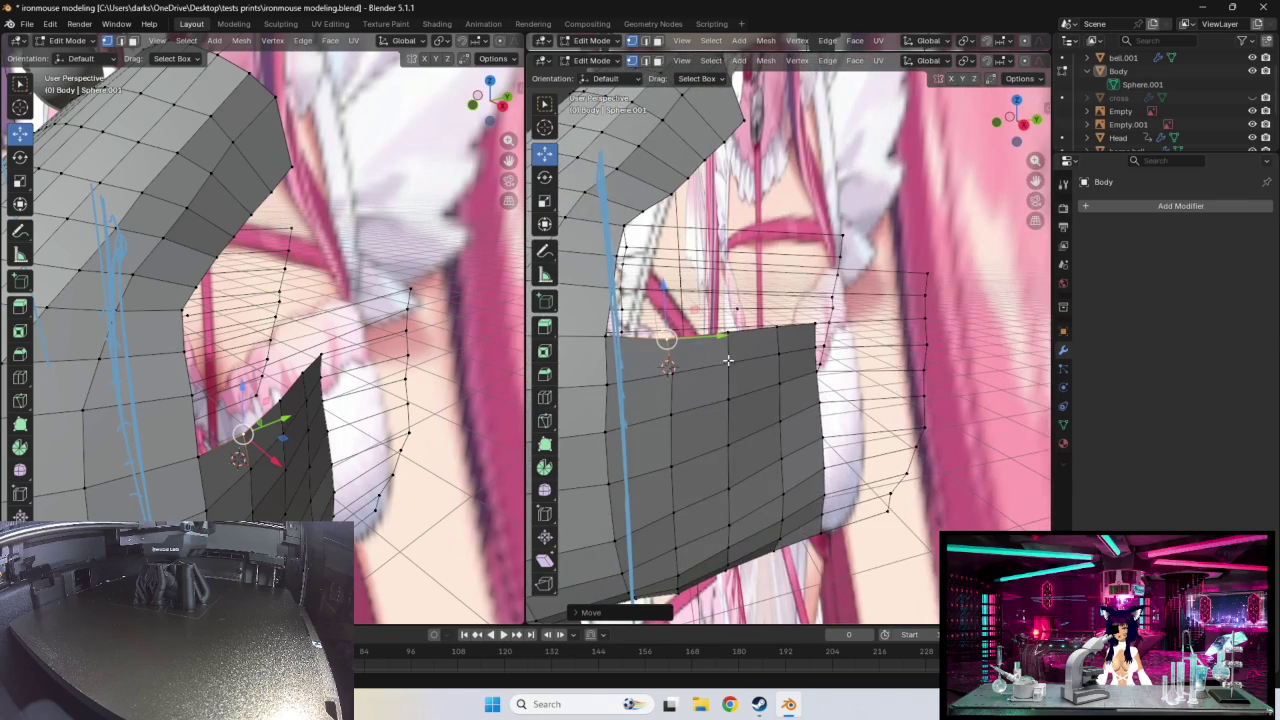
- Undo the last vertex move and reposition the selected vertex
{"action": "middle_click_drag", "start_coordinate": [200, 420], "coordinate": [271, 343]}
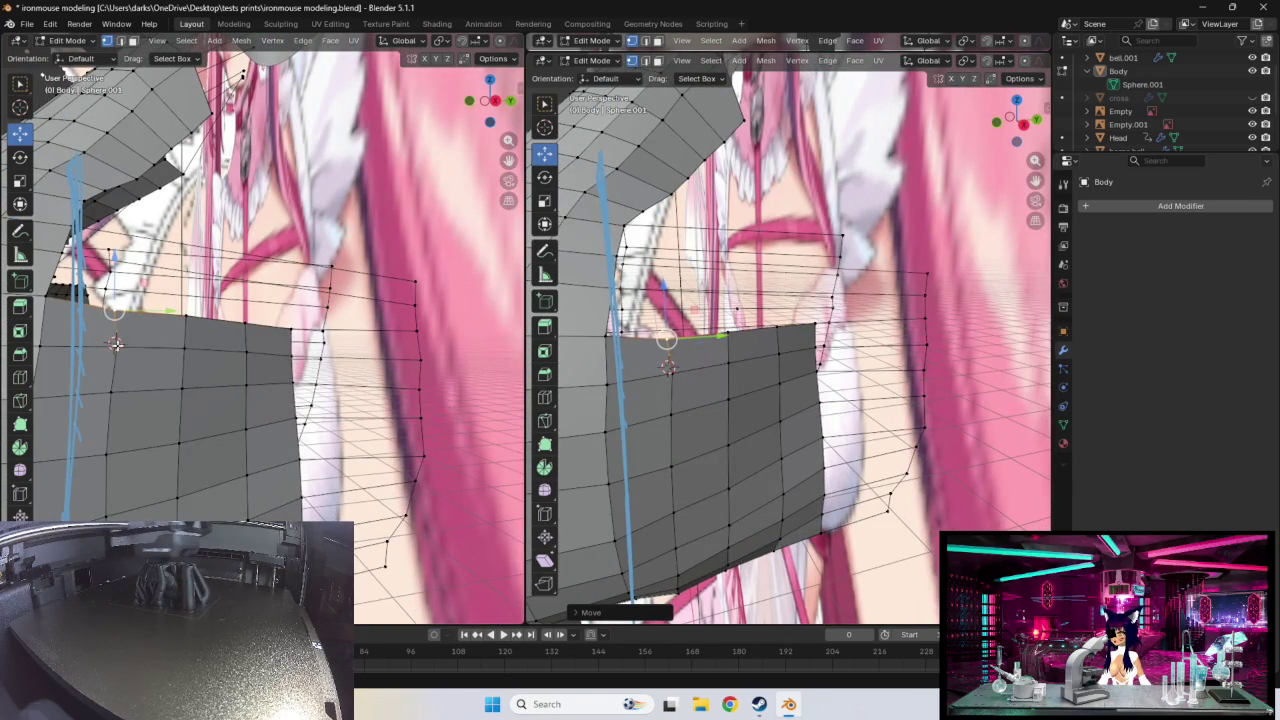
{"action": "key", "text": "ctrl+z"}
{"action": "left_click_drag", "start_coordinate": [116, 346], "coordinate": [112, 346]}
{"action": "middle_click_drag", "start_coordinate": [185, 353], "coordinate": [429, 399]}
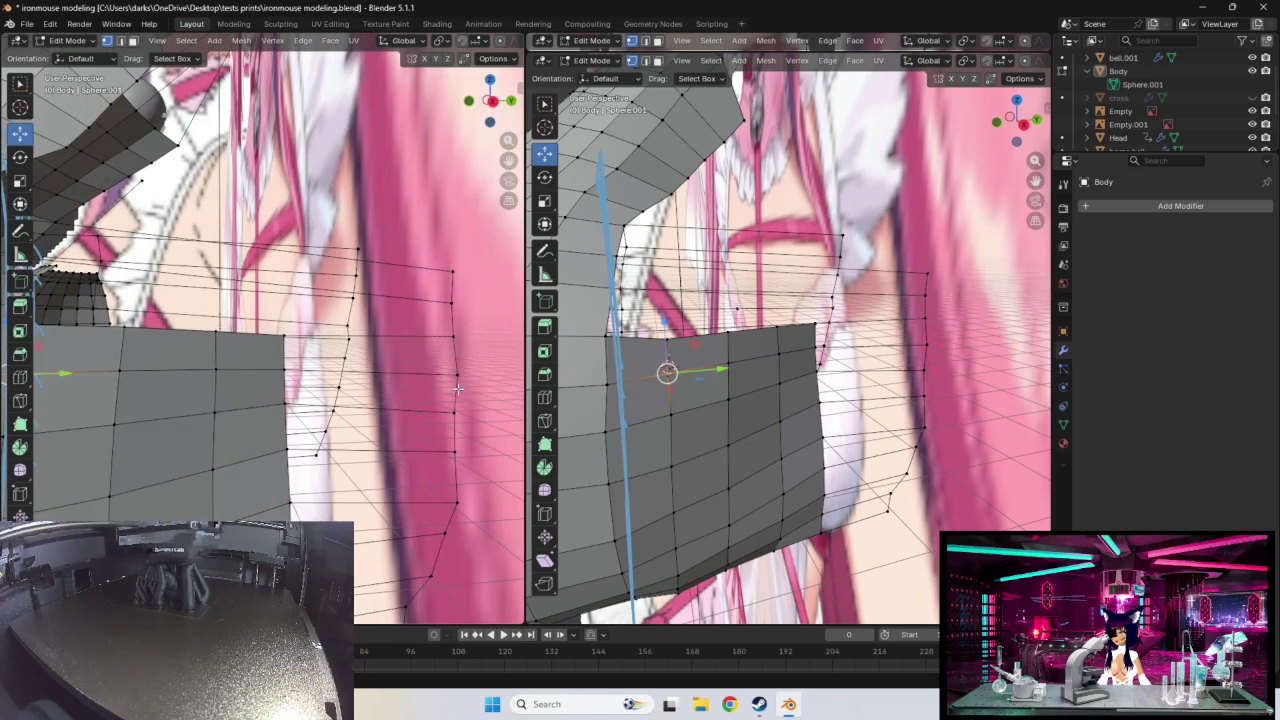
- In Right Orthographic view, lift the side panel's top-edge vertex to the reference line
{"action": "key", "text": "KP_3"}
{"action": "middle_click_drag", "start_coordinate": [795, 424], "coordinate": [766, 414]}
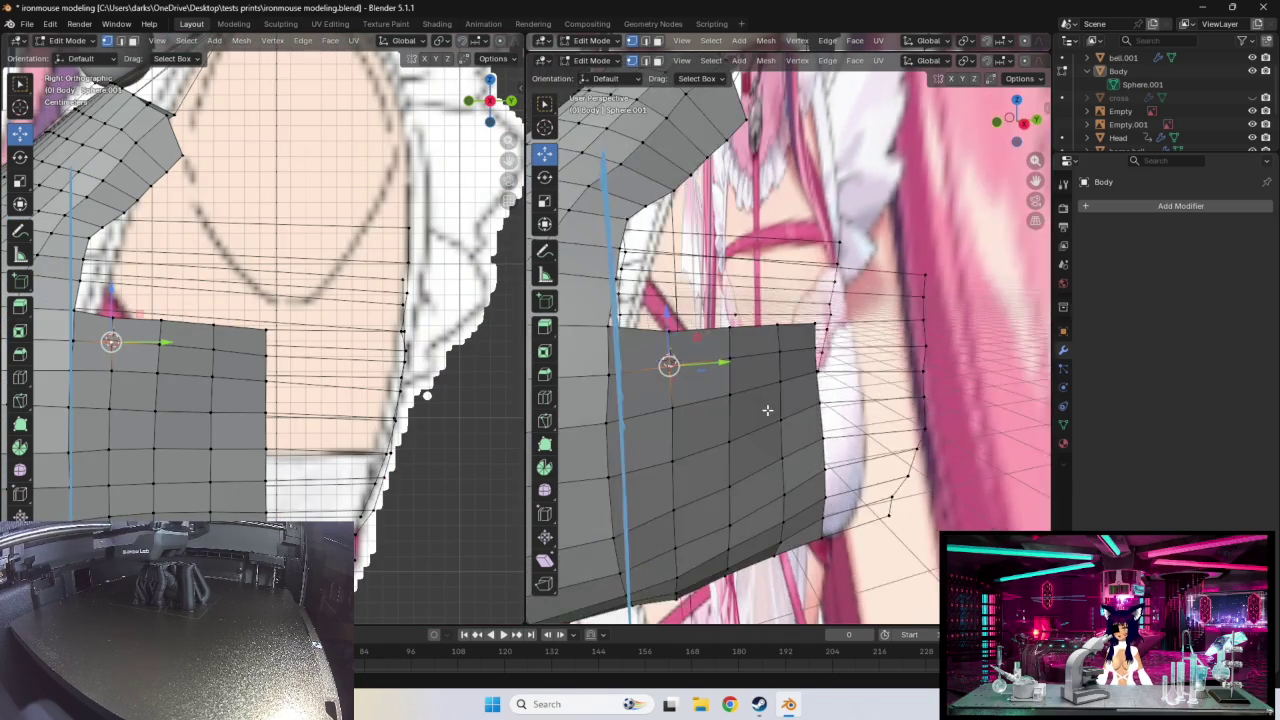
{"action": "left_click_drag", "start_coordinate": [659, 340], "coordinate": [659, 336]}
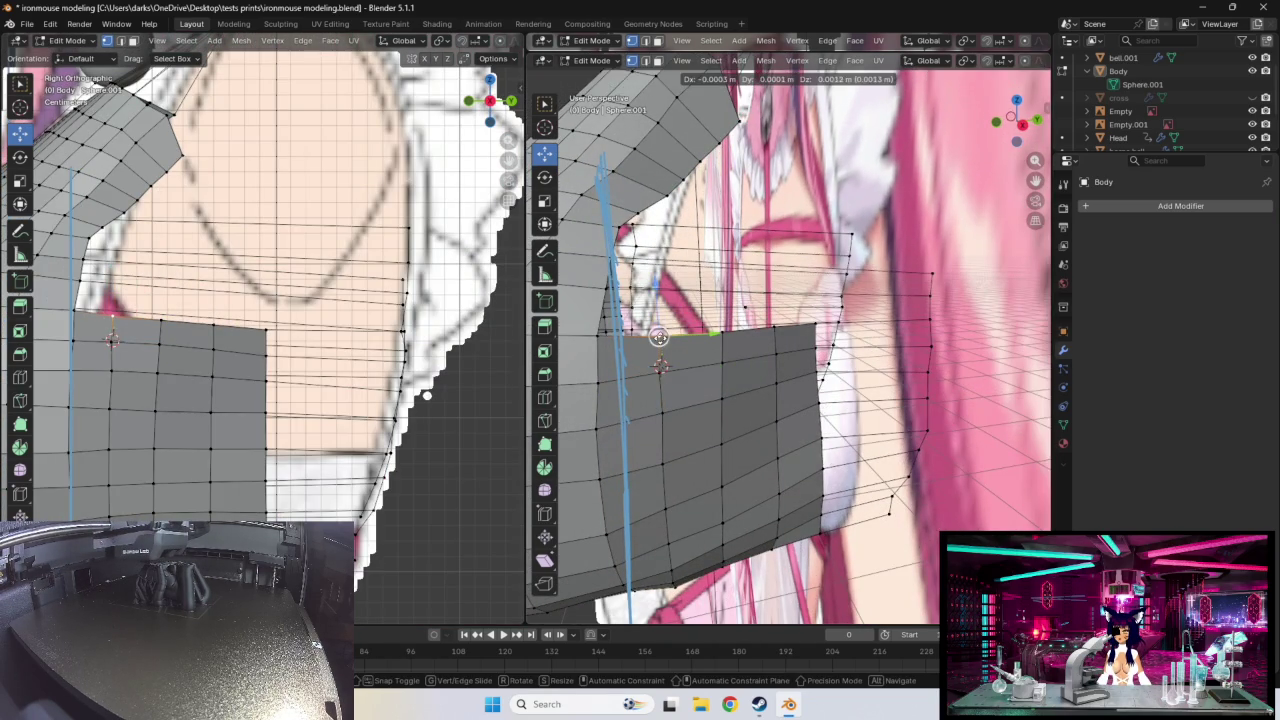
{"action": "mouse_move", "coordinate": [659, 336]}
{"action": "middle_mouse_down"}
{"action": "mouse_move", "coordinate": [737, 327]}
{"action": "mouse_move", "coordinate": [660, 340]}
{"action": "middle_mouse_up"}
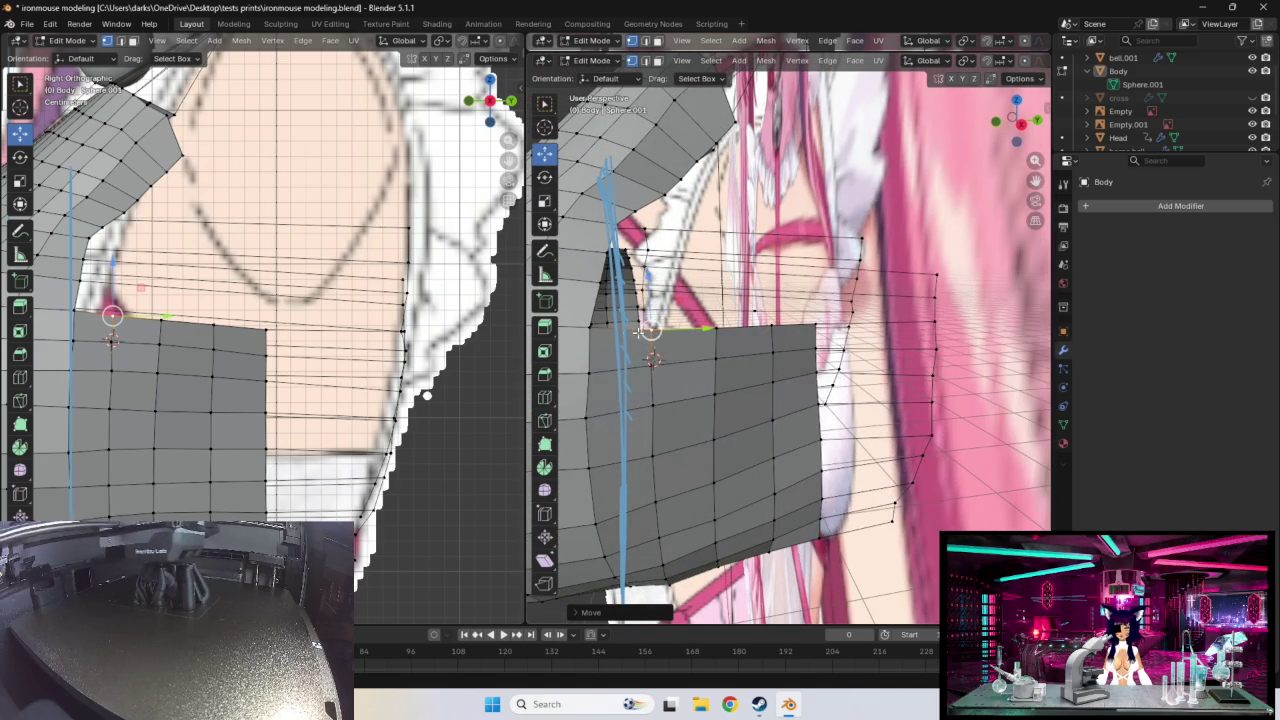
{"action": "mouse_move", "coordinate": [660, 305]}
{"action": "middle_mouse_down"}
{"action": "mouse_move", "coordinate": [635, 287]}
{"action": "mouse_move", "coordinate": [834, 329]}
{"action": "mouse_move", "coordinate": [1027, 327]}
{"action": "mouse_move", "coordinate": [932, 319]}
{"action": "mouse_move", "coordinate": [830, 348]}
{"action": "mouse_move", "coordinate": [937, 377]}
{"action": "middle_mouse_up"}
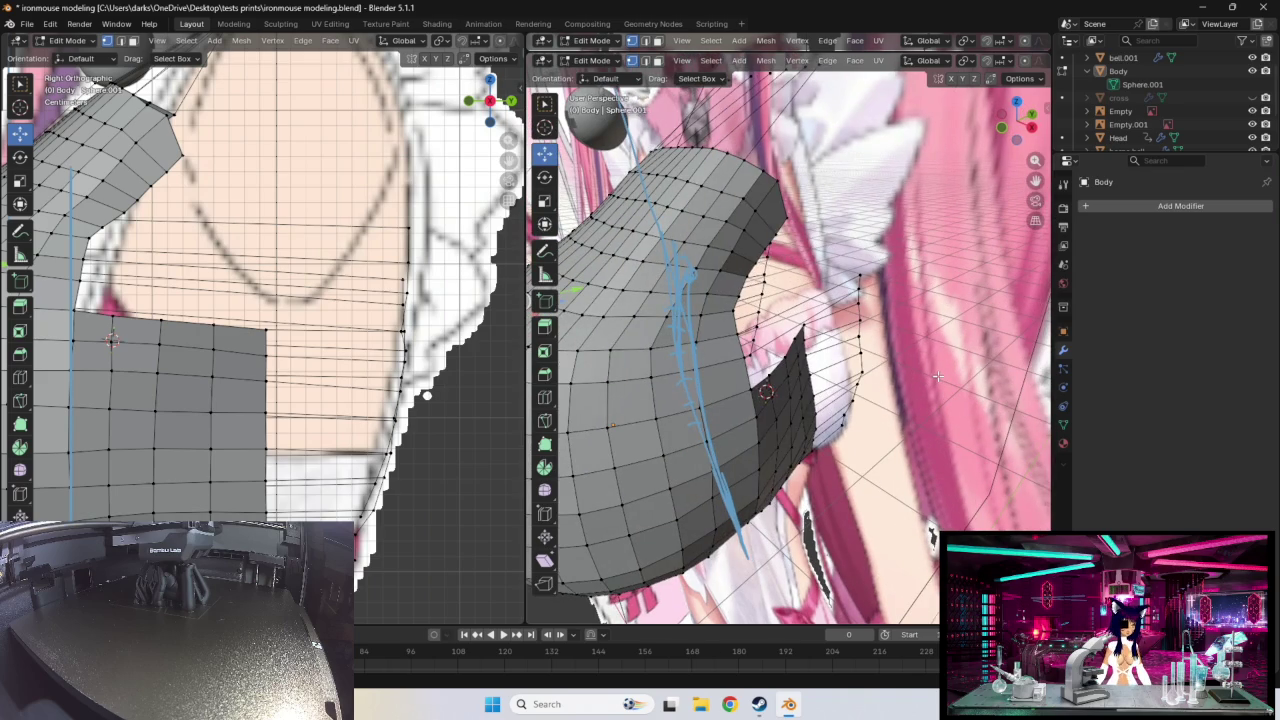
{"action": "middle_click_drag", "start_coordinate": [886, 374], "coordinate": [745, 382]}
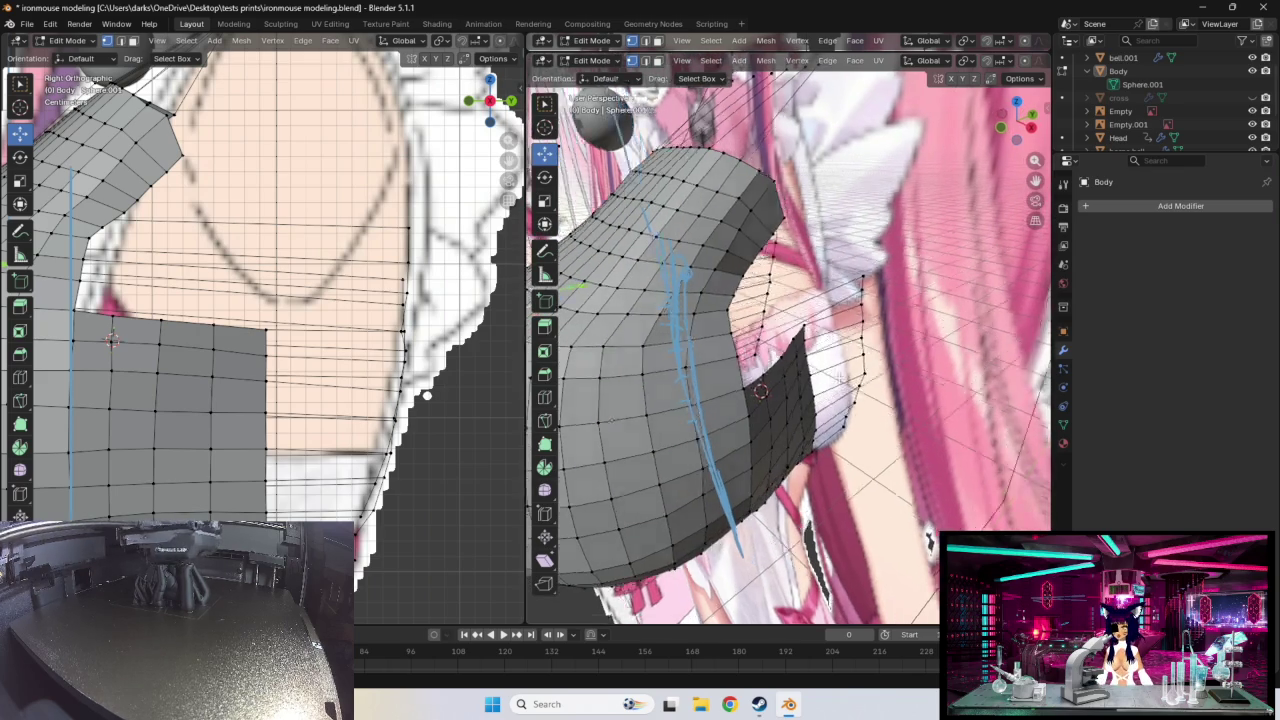
{"action": "left_click", "coordinate": [660, 315]}
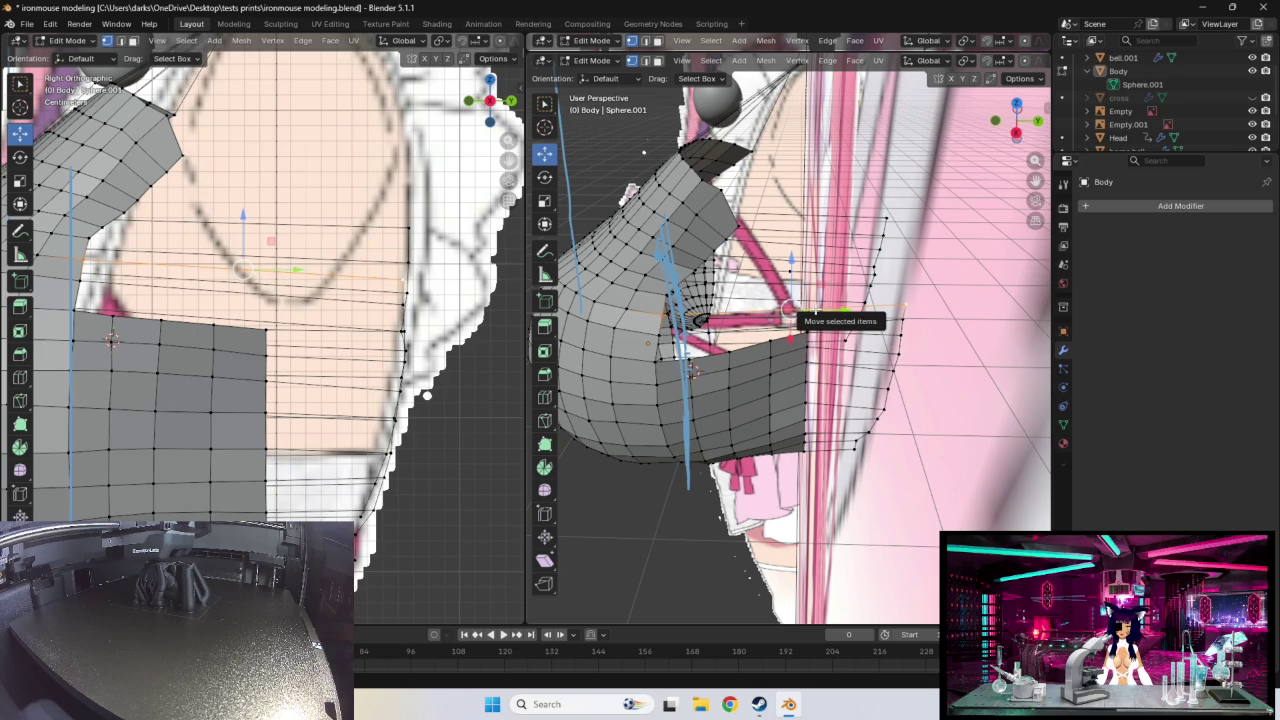
- Rotate the selected vertices slightly and add an edge loop near the side piece
{"action": "key", "text": "r"}
{"action": "left_click", "coordinate": [815, 312]}
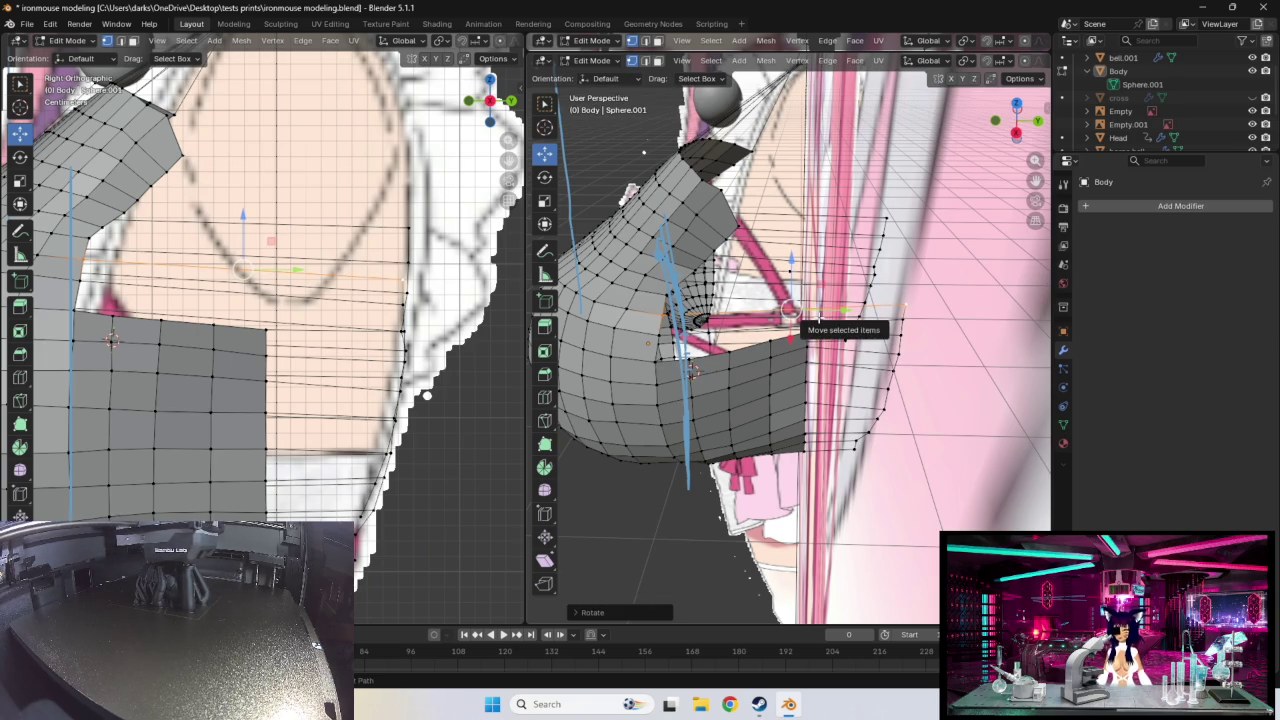
{"action": "key", "text": "ctrl+r"}
{"action": "left_click", "coordinate": [790, 310]}
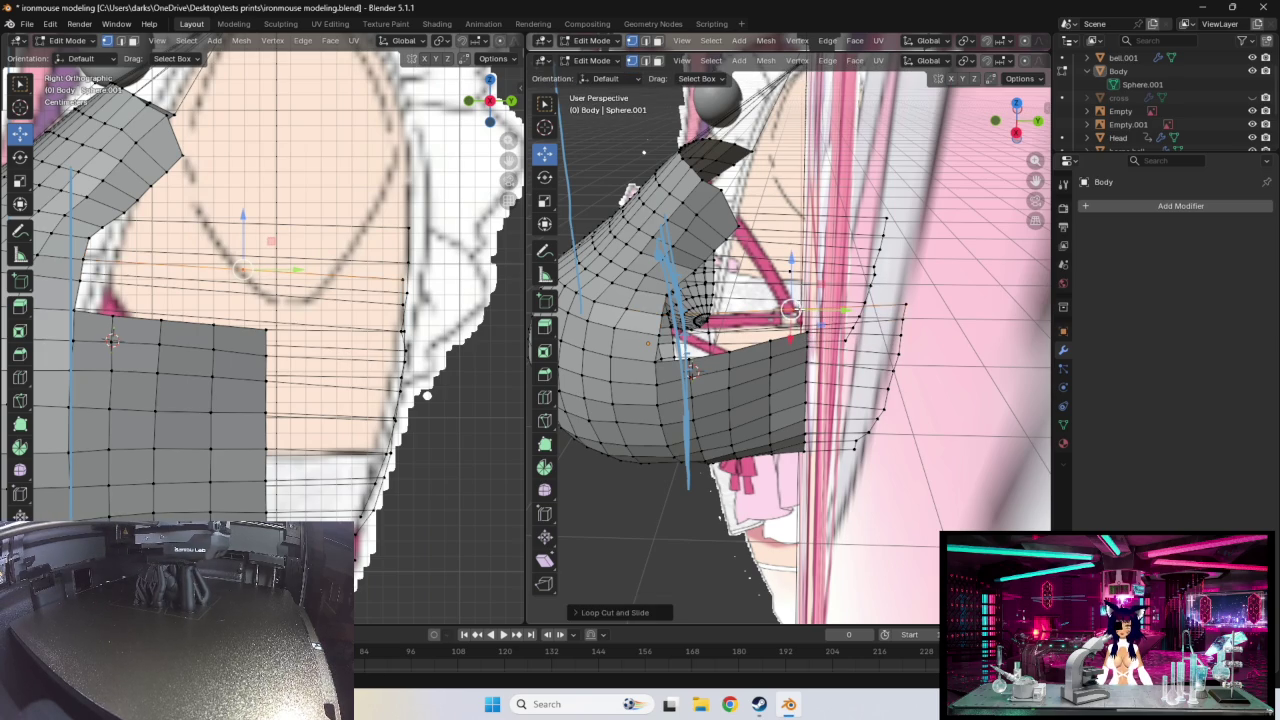